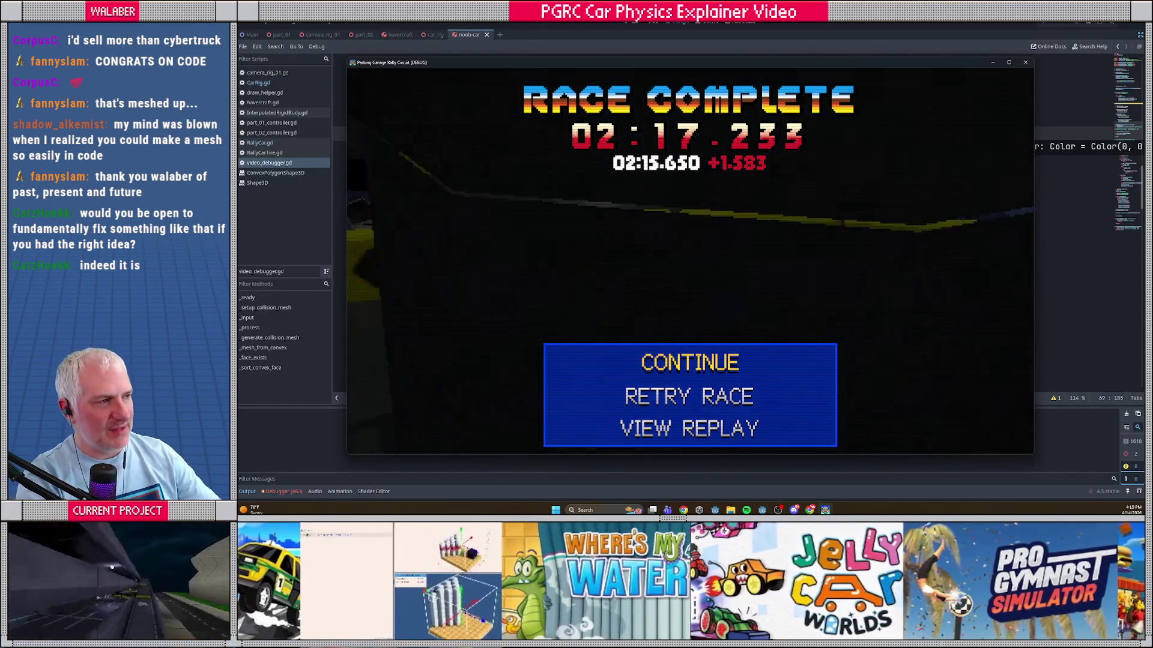
Step: Stop the game, restore the editor docks, select VideoDebugger, and bring up the script quick-open finder
left_click(1067, 25)
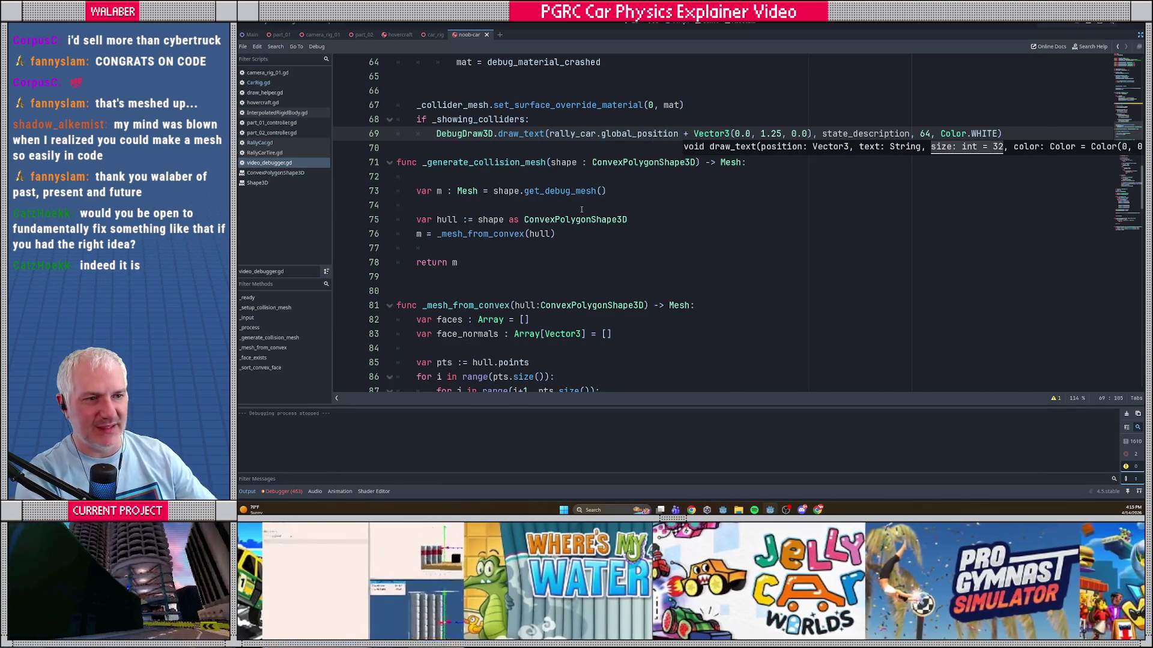
left_click(547, 207)
left_click(1141, 36)
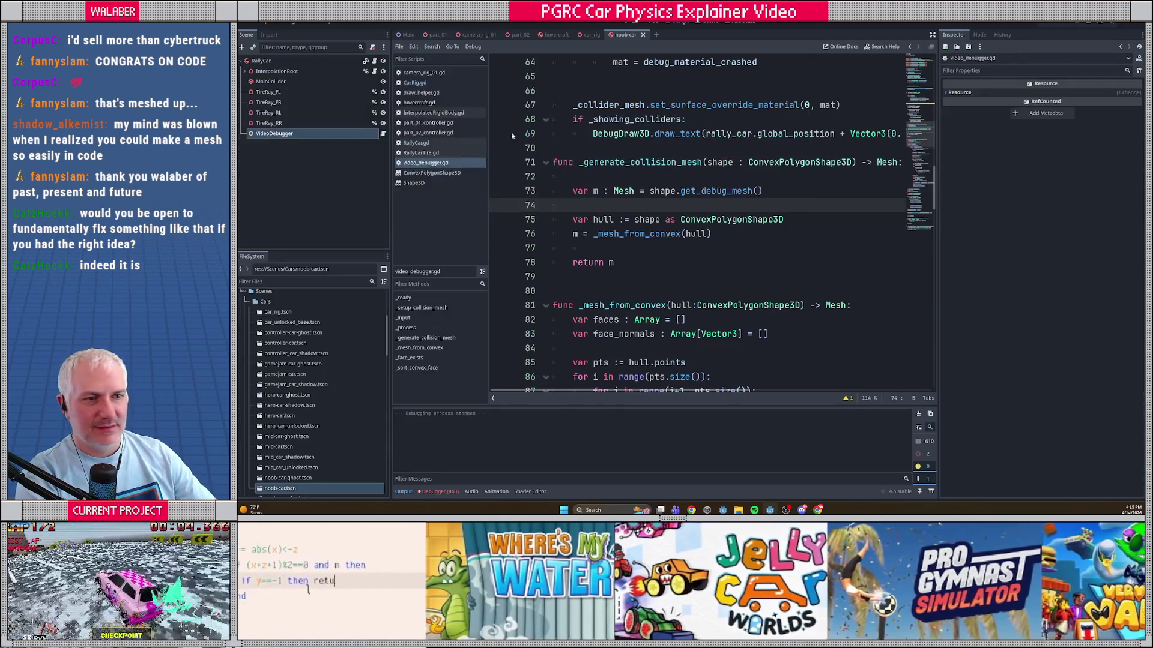
left_click(292, 133)
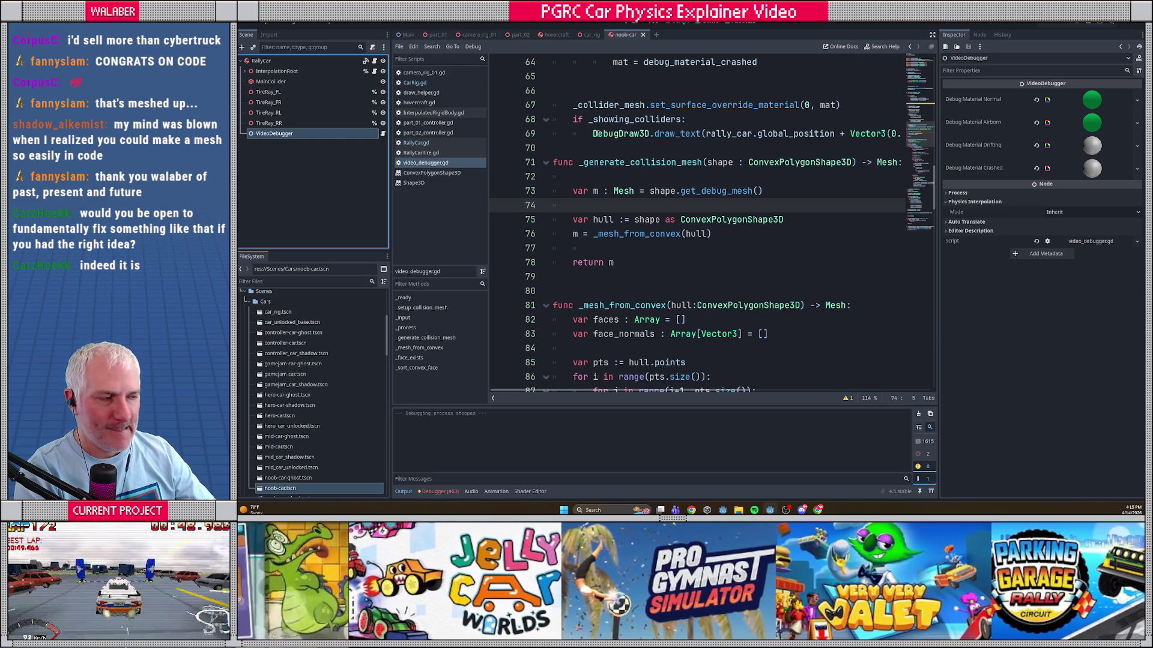
mouse_move(697, 225)
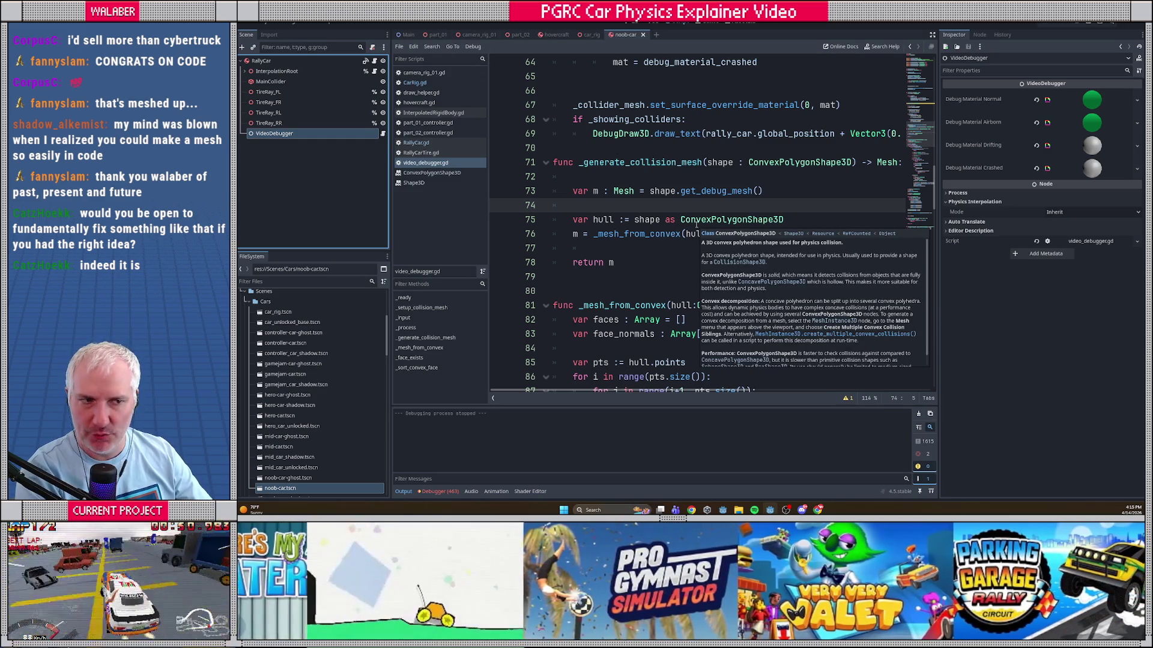
key("ctrl+alt+o")
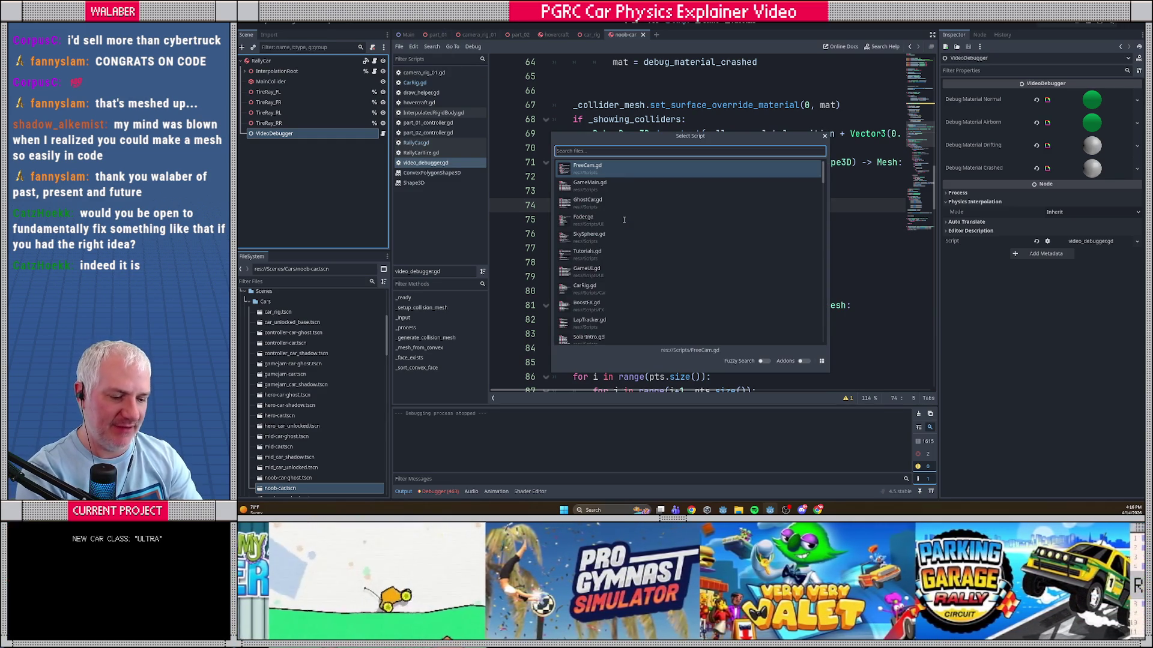
Step: Quick-open ValueGraph.gd with 'graph' and scroll through its code
type("graph")
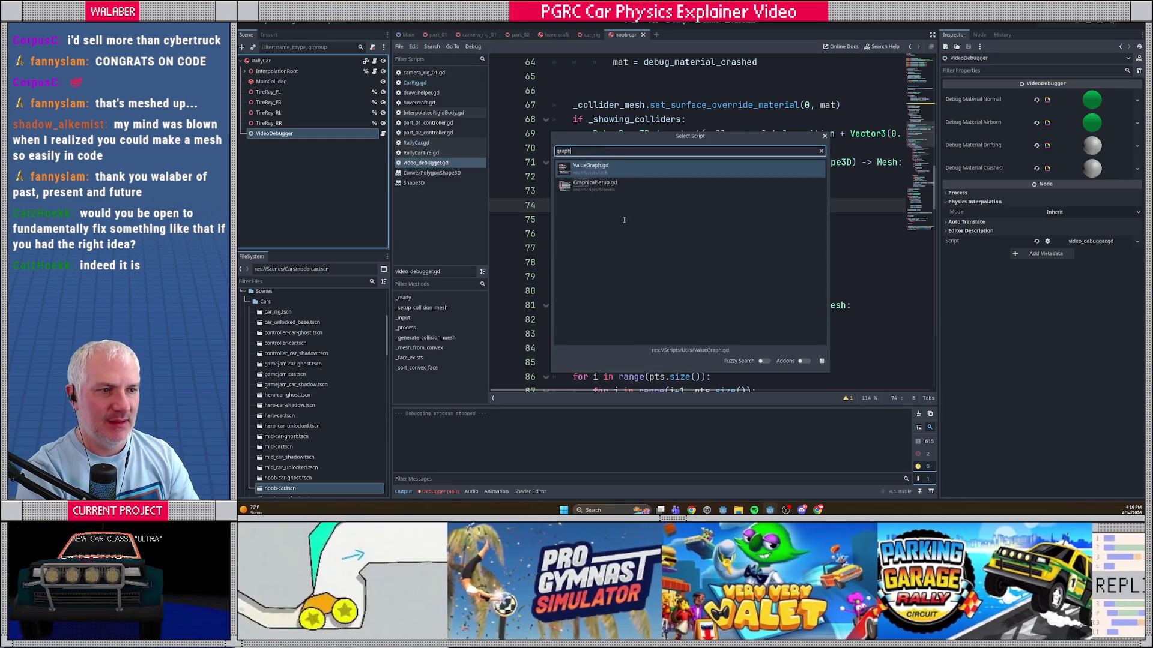
key("Return")
left_click(619, 205)
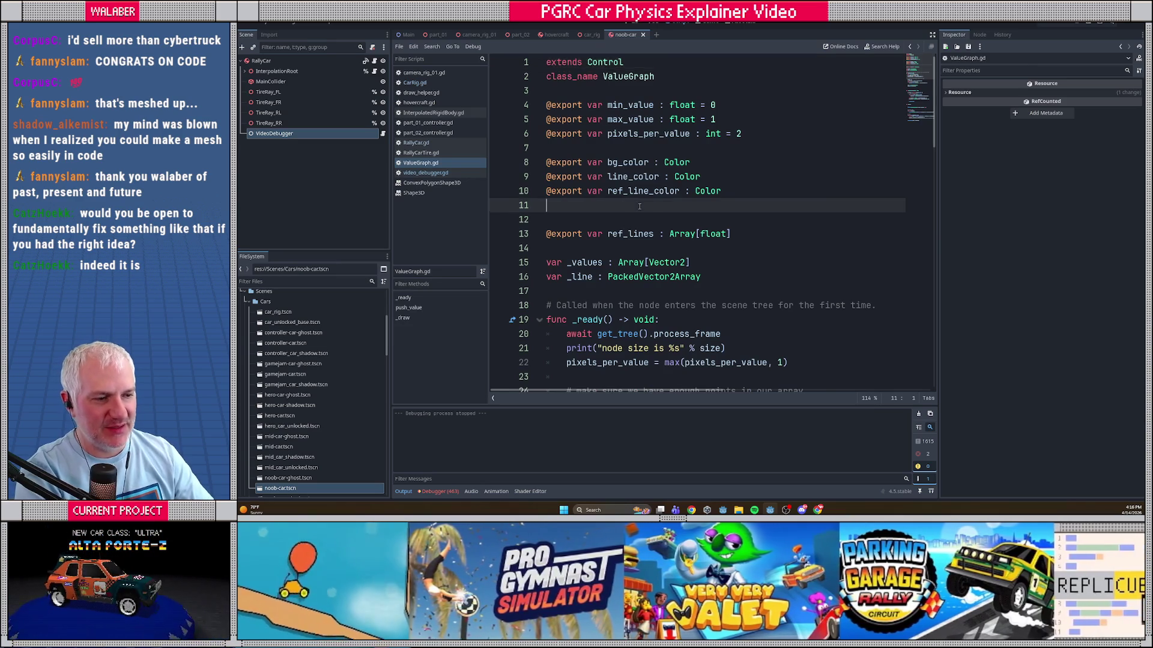
scroll(619, 206, "down", 10)
scroll(619, 205, "down", 7)
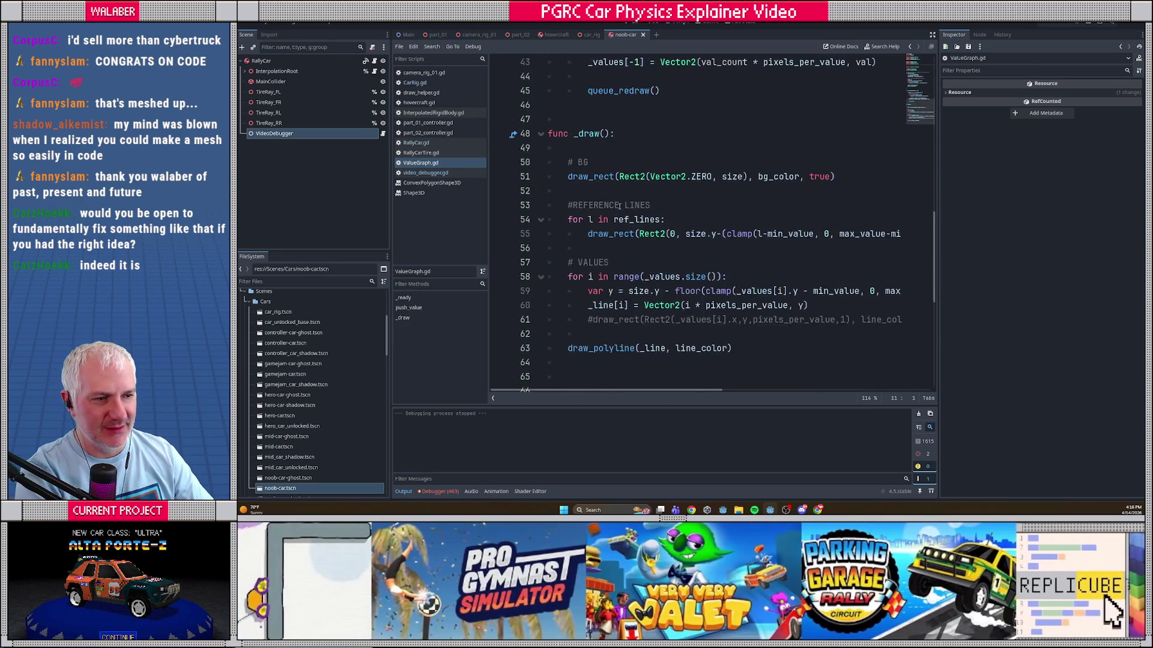
scroll(619, 206, "up", 3)
scroll(619, 206, "up", 12)
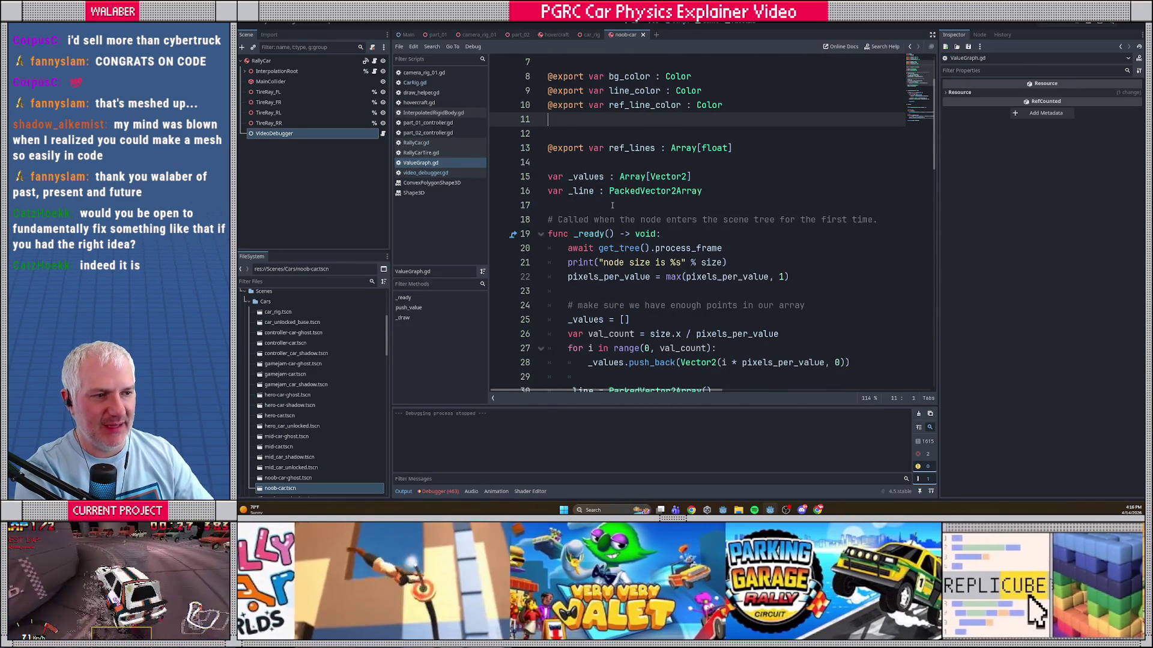
scroll(608, 124, "down", 8)
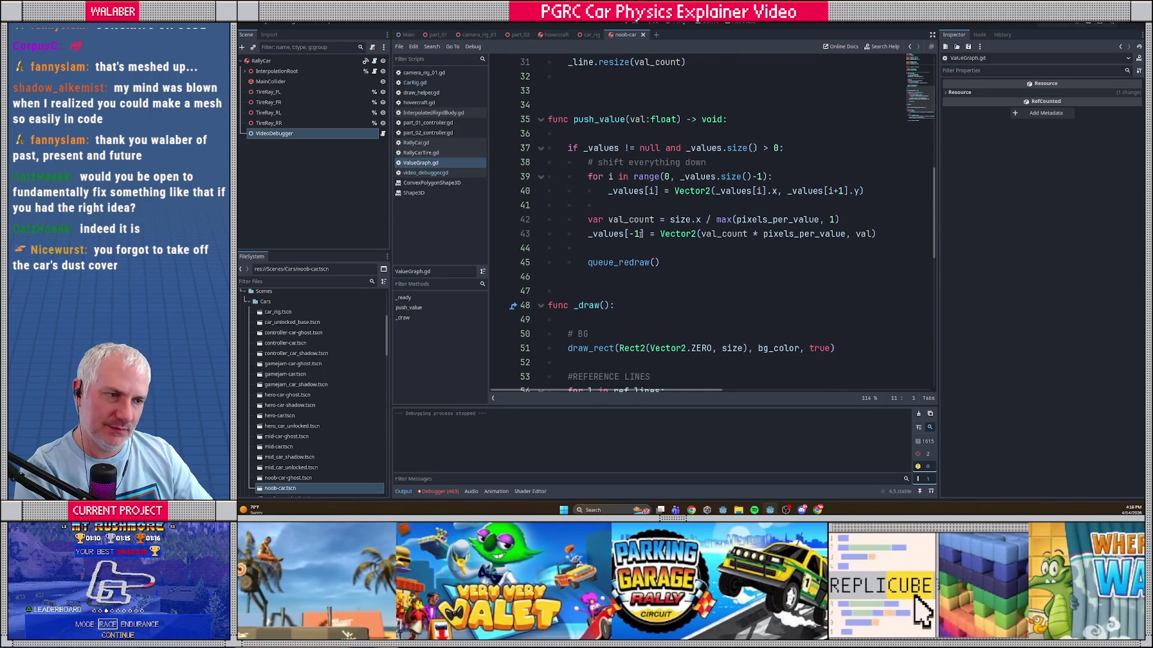
Step: Hide the side docks and read through ValueGraph's exported variables and functions
left_click(933, 34)
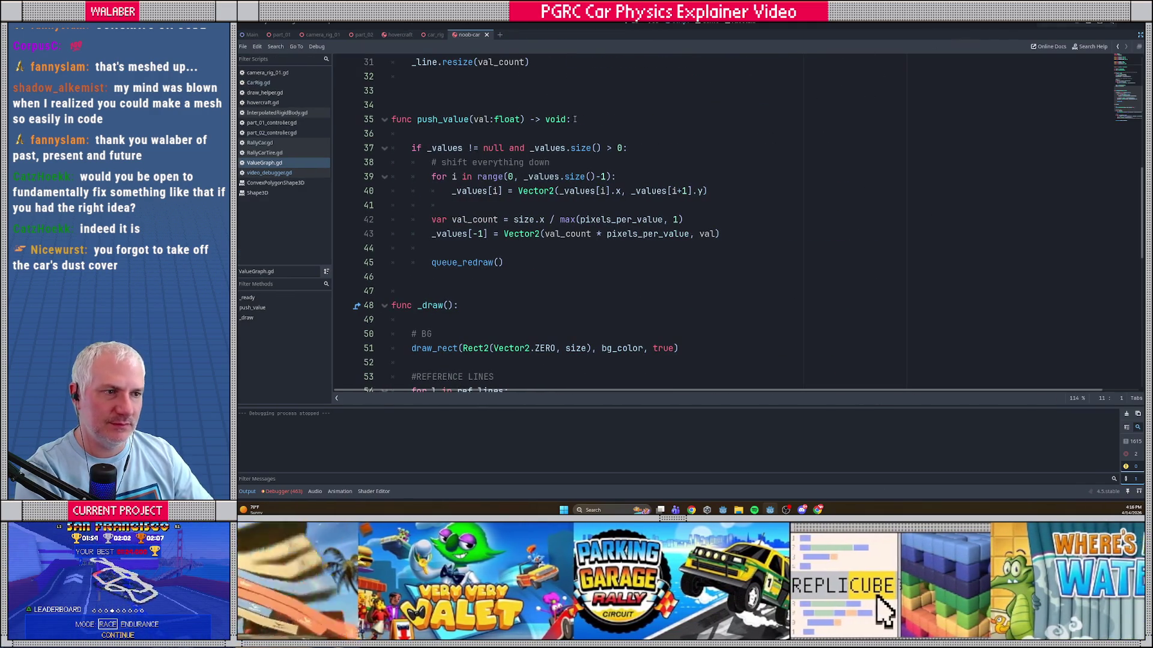
left_click(518, 137)
scroll(612, 240, "up", 10)
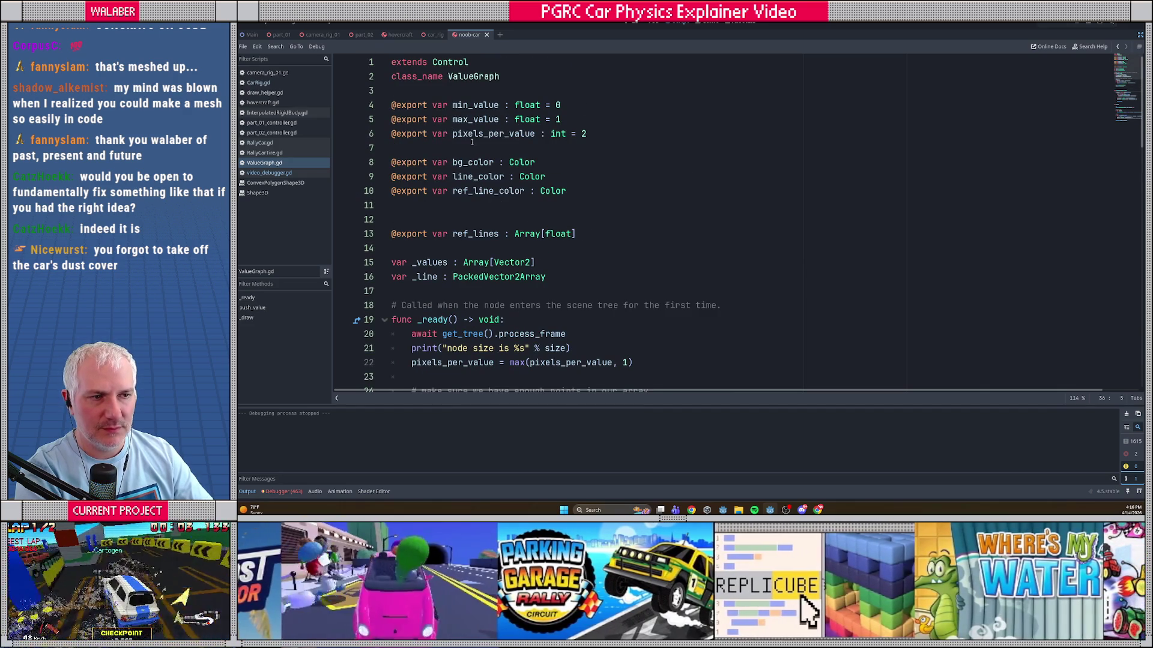
left_click_drag(440, 91, 516, 264)
left_click(541, 248)
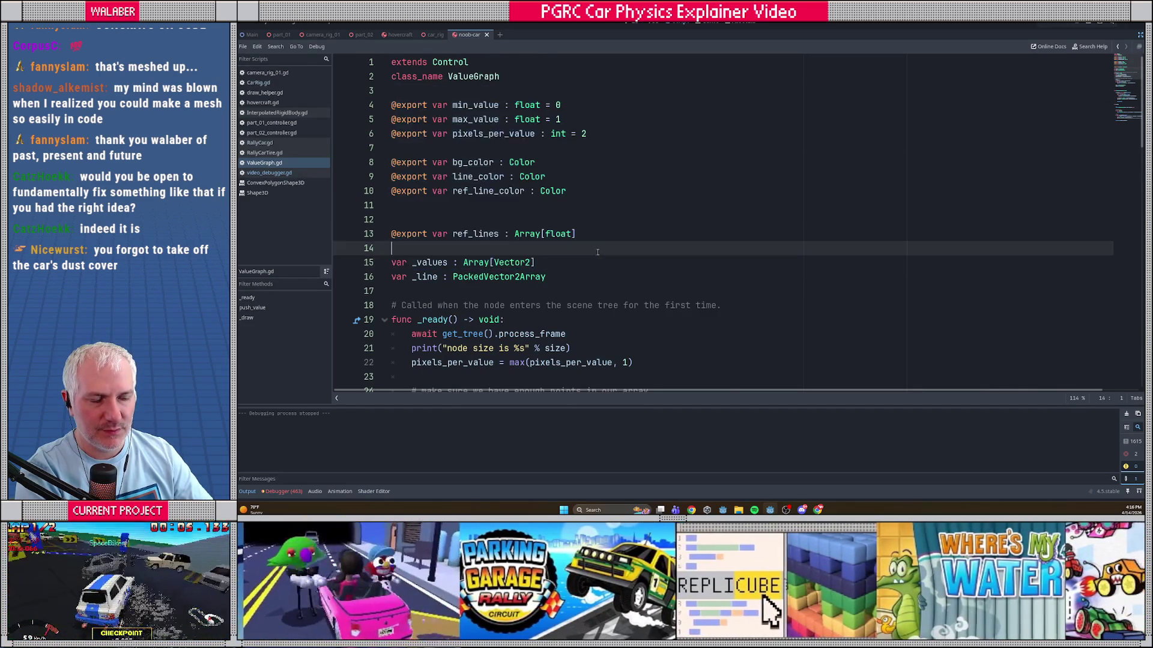
scroll(601, 253, "down", 3)
scroll(526, 267, "down", 12)
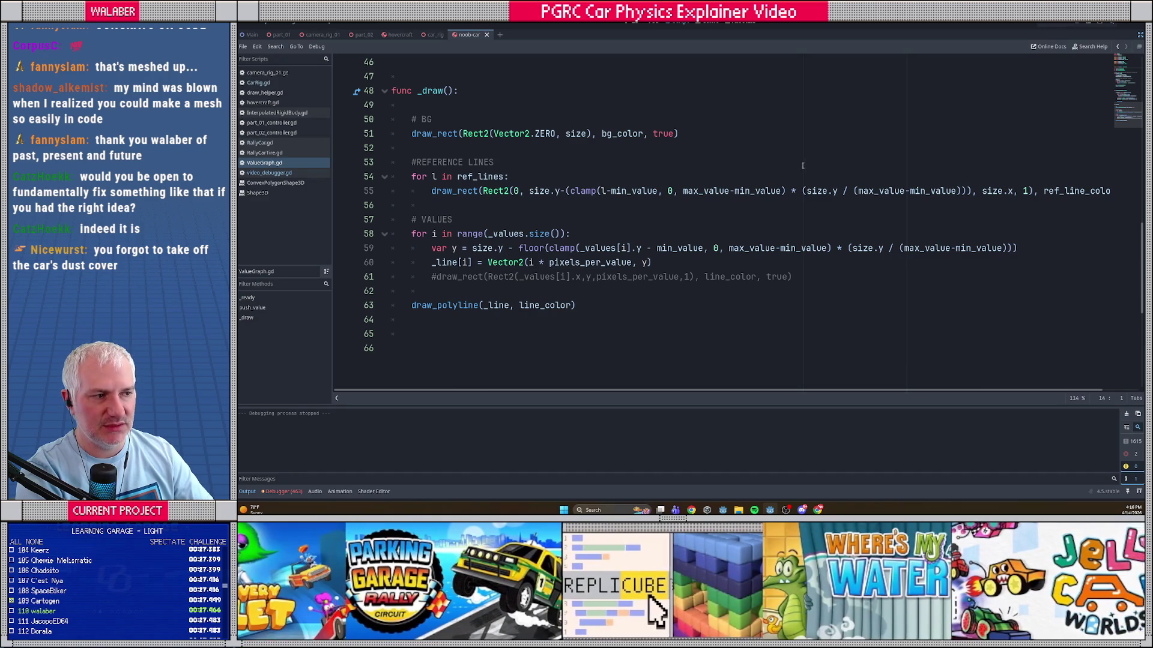
Step: Close the Shape3D and ConvexPolygonShape3D reference pages and reopen video_debugger.gd from VideoDebugger
left_click(1139, 34)
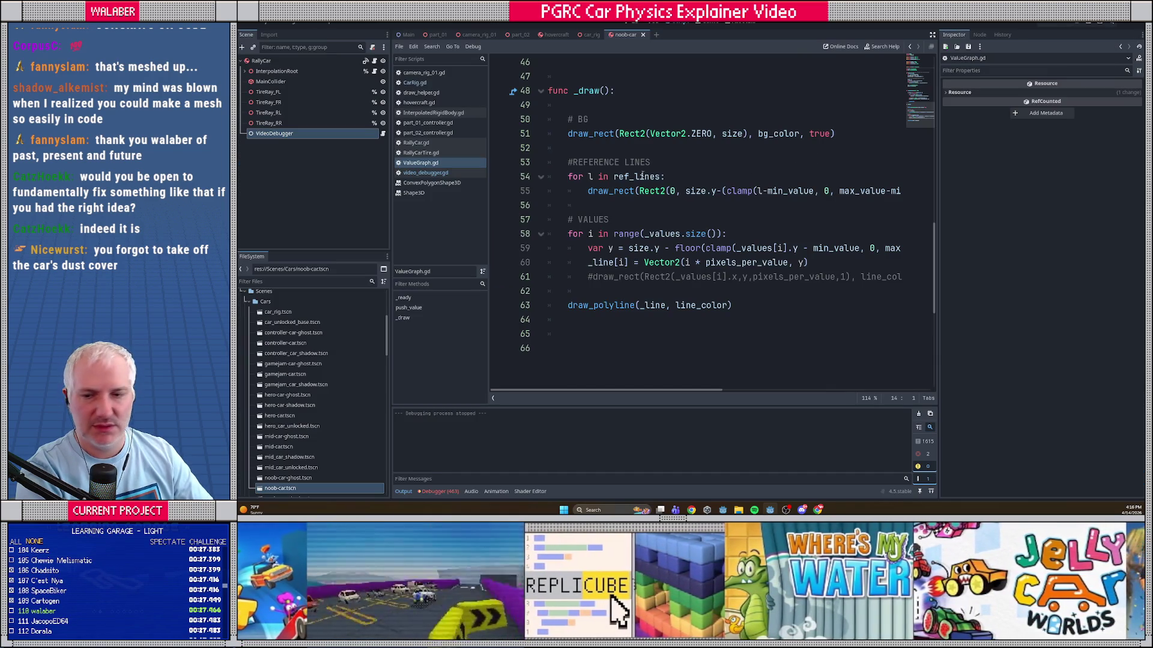
mouse_move(654, 181)
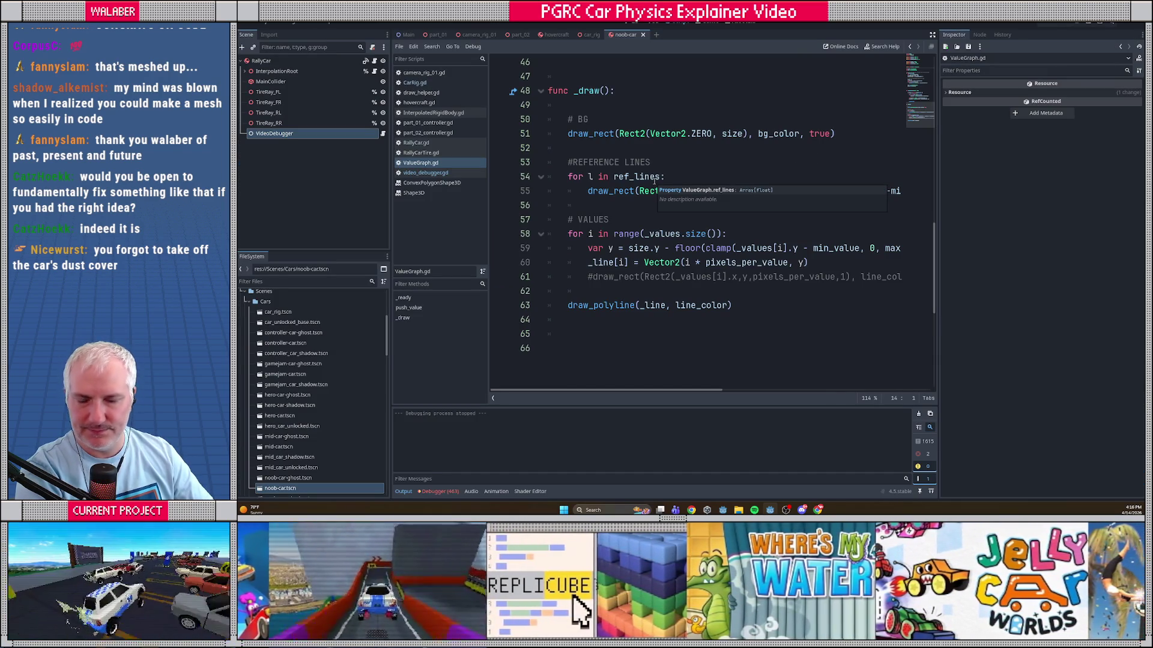
left_click(624, 150)
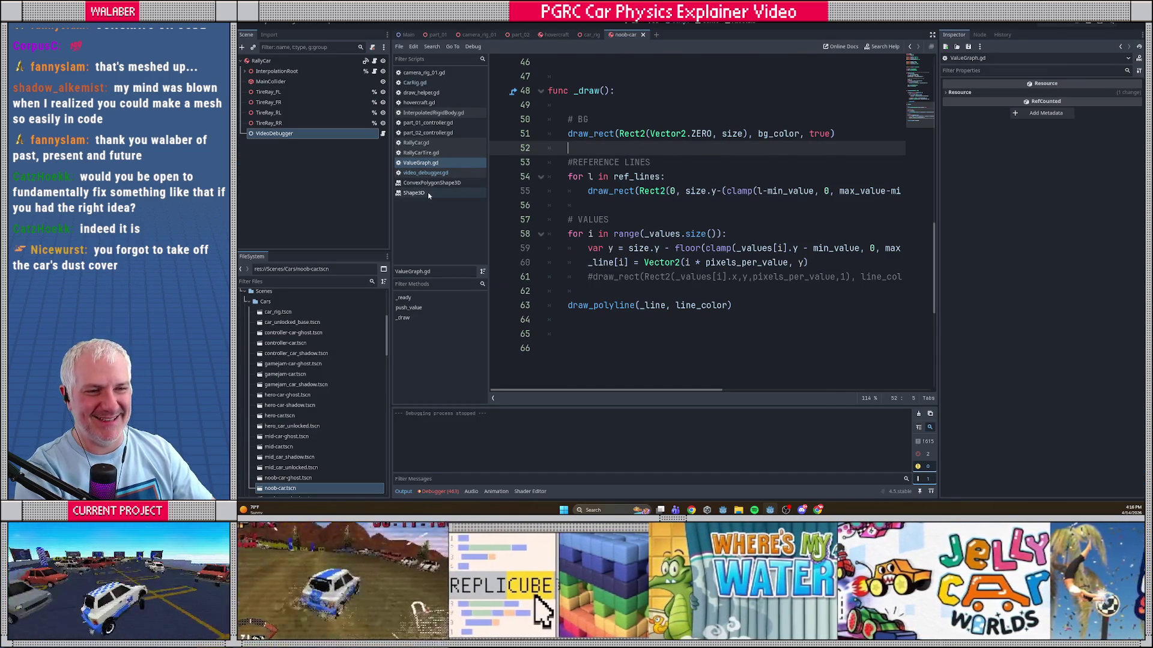
left_click(428, 193)
middle_click(429, 193)
middle_click(426, 182)
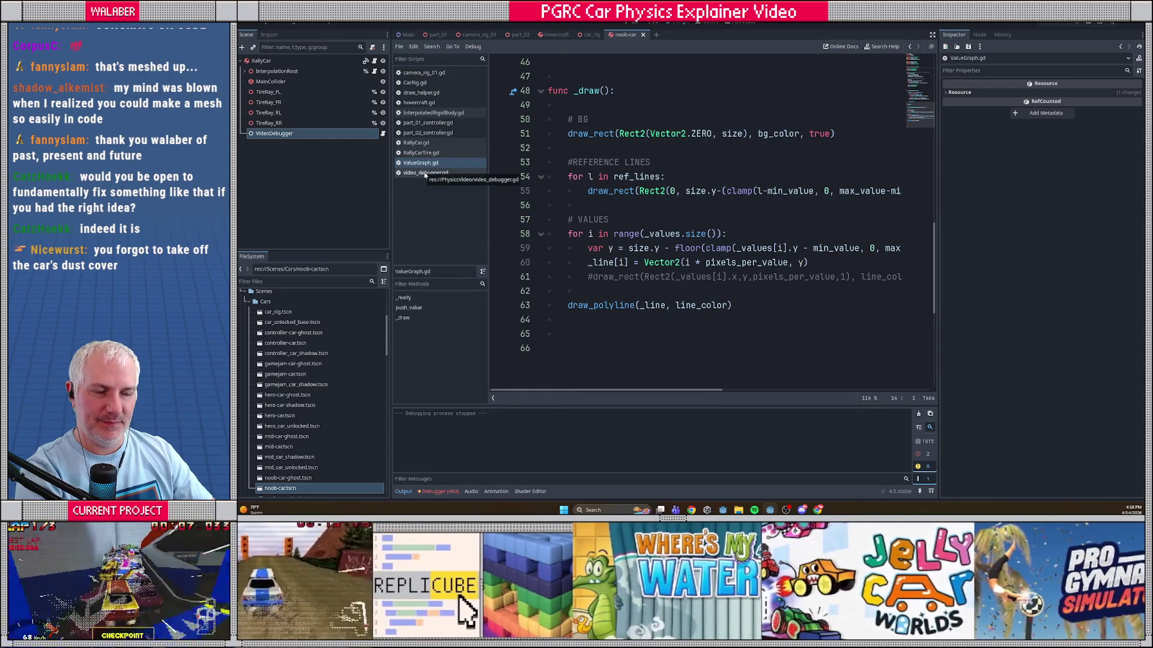
left_click(289, 135)
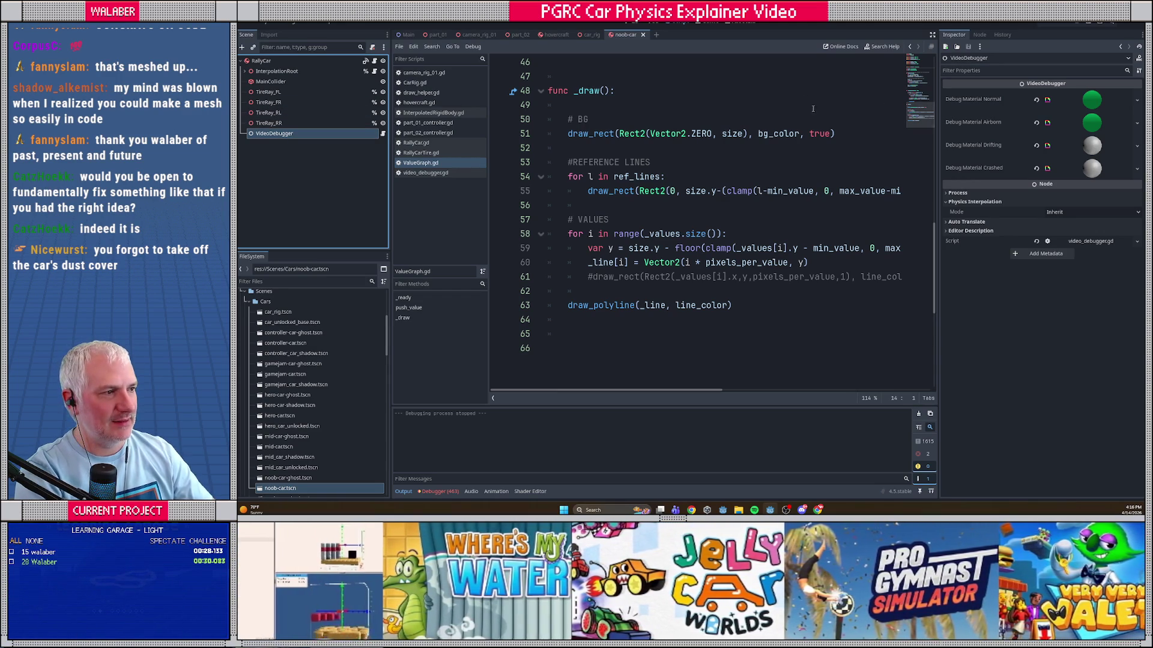
left_click(383, 133)
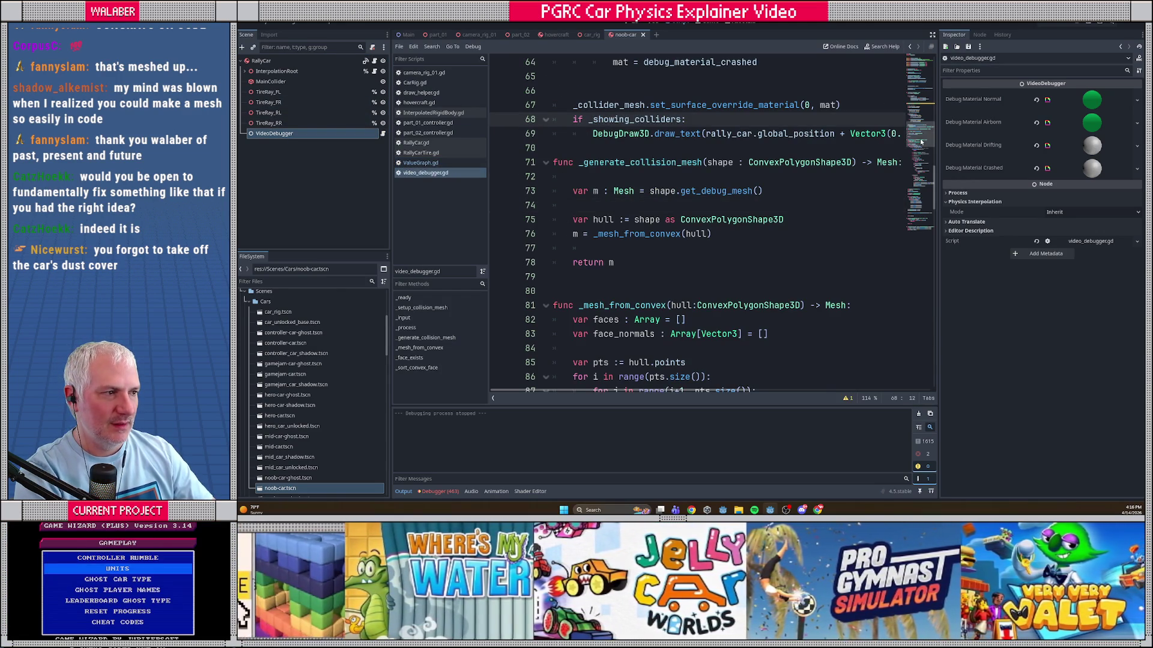
Step: Duplicate the debug_material_crashed declaration and move the copy up below the normal material
left_click(917, 60)
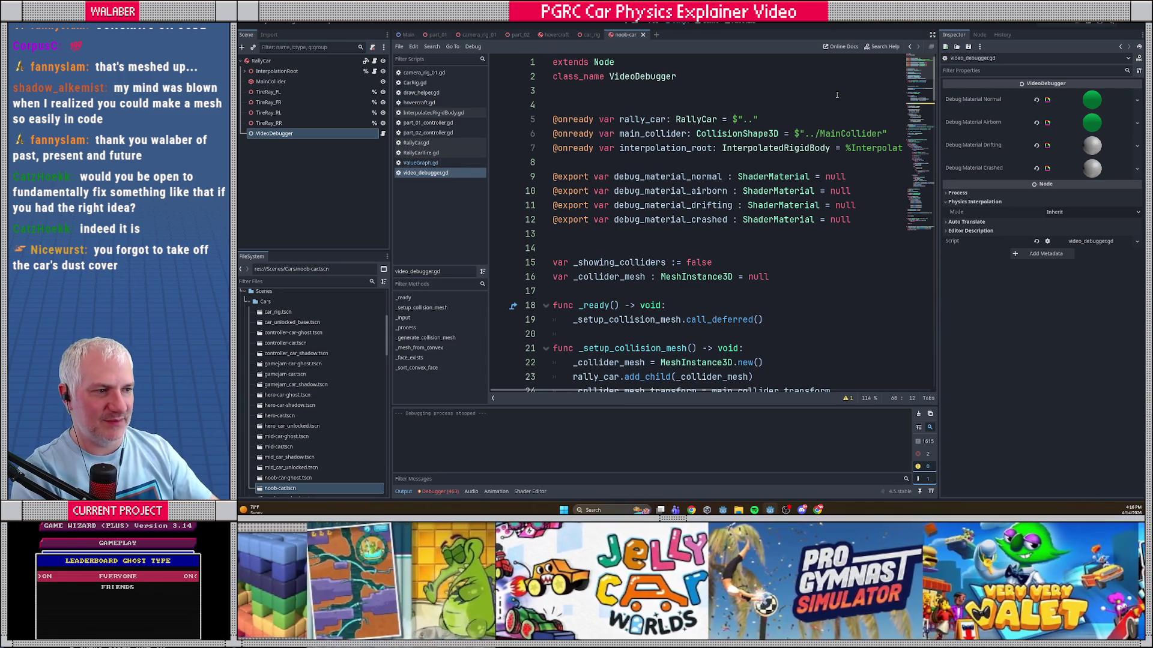
left_click(855, 219)
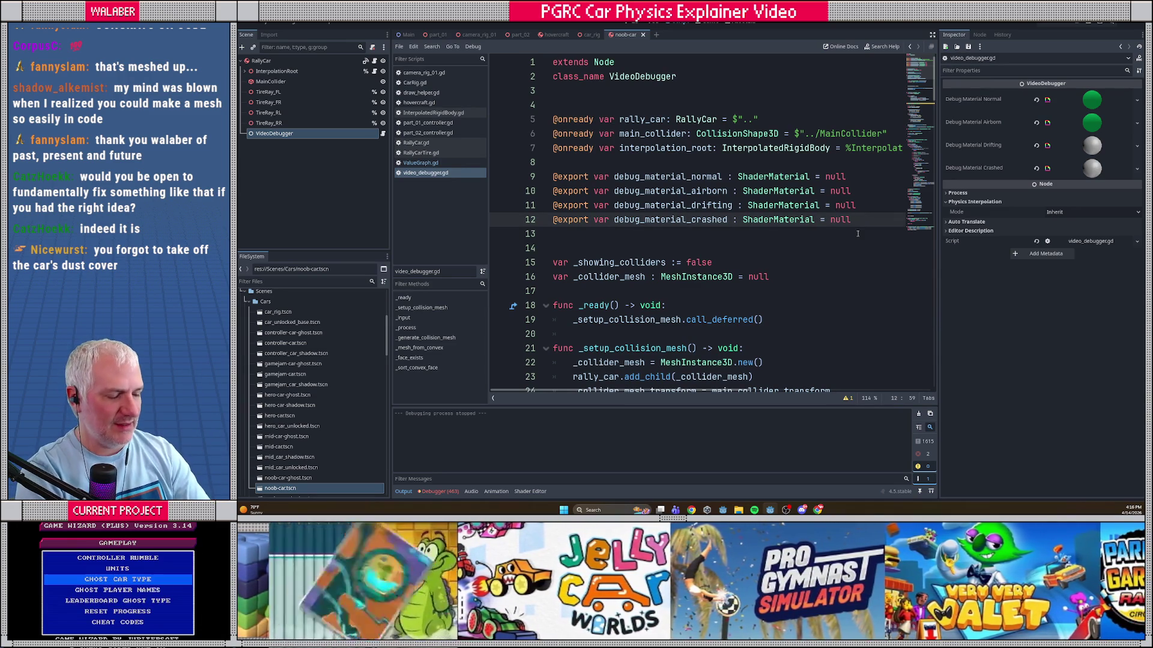
key("shift+Home")
key("ctrl+c")
key("End")
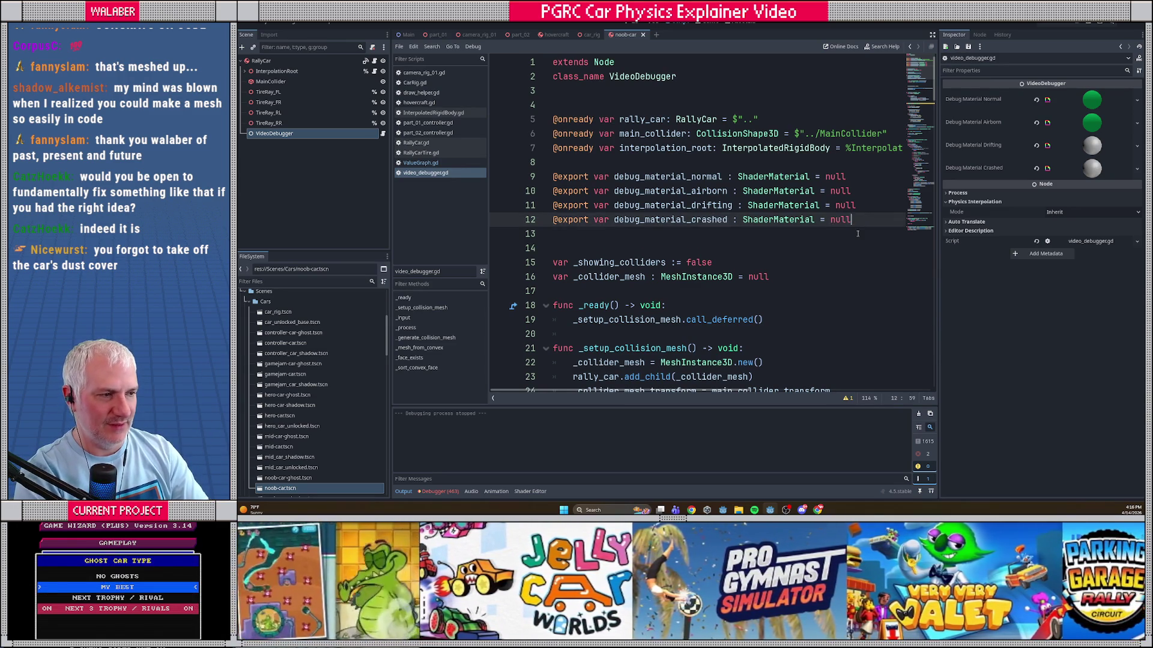
key("Return")
key("ctrl+v")
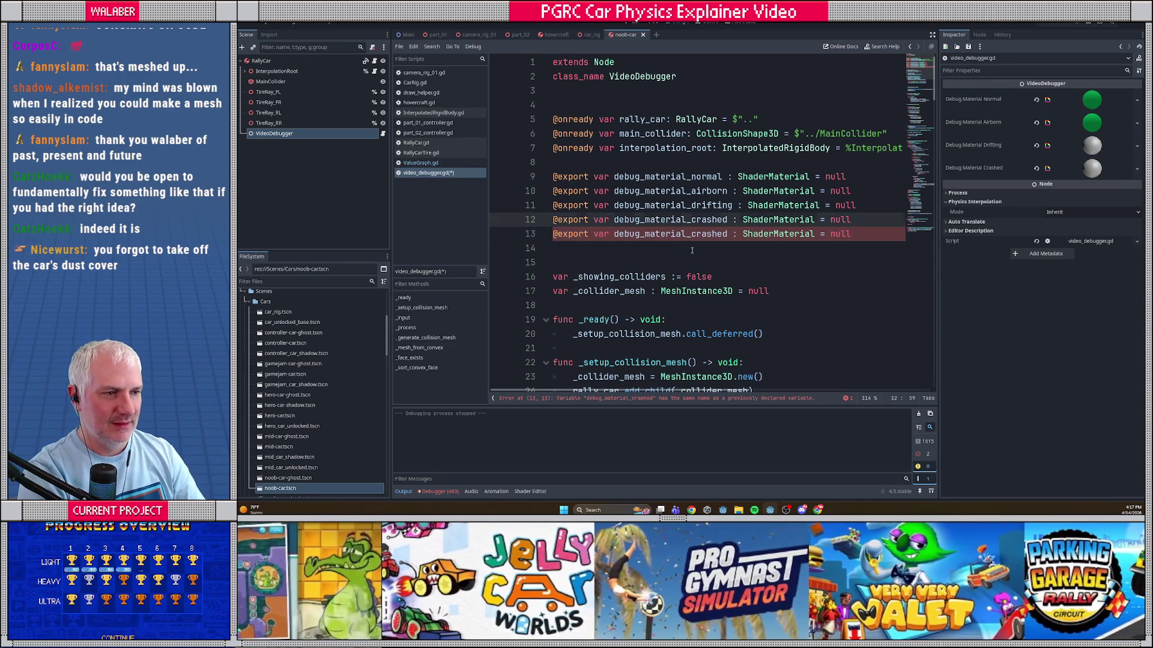
key("alt+Up")
key("alt+Up")
key("alt+Up")
Step: Rename the copied variable to debug_material_boosting and save the script
left_click_drag(691, 191, 725, 191)
type("boosting")
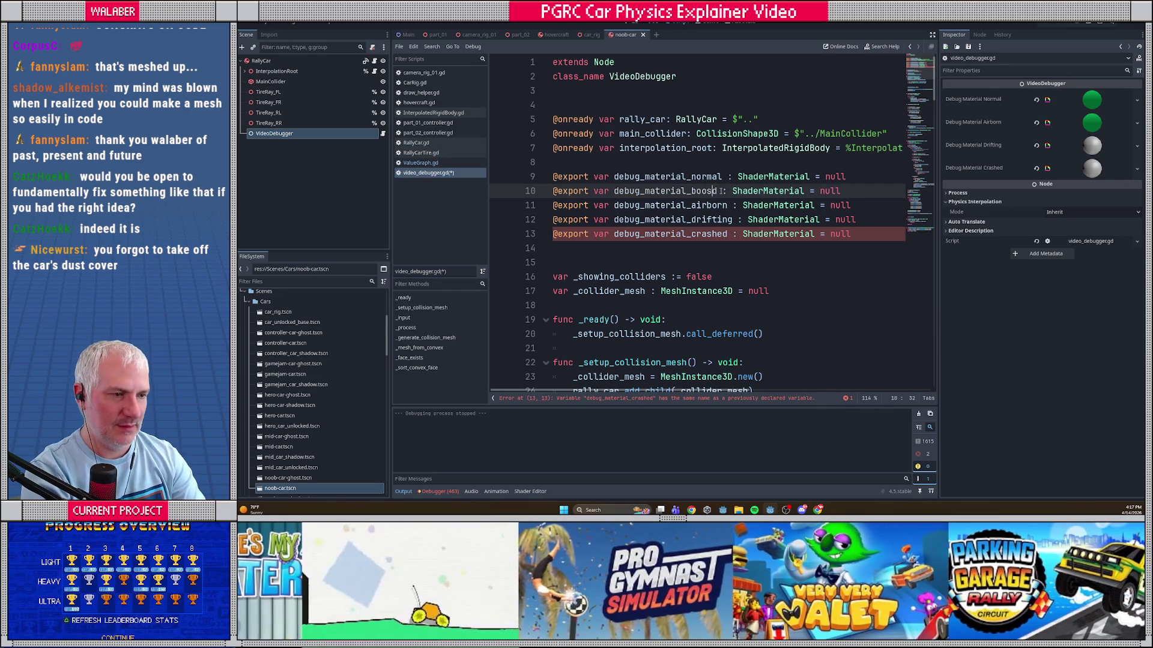
key("Delete")
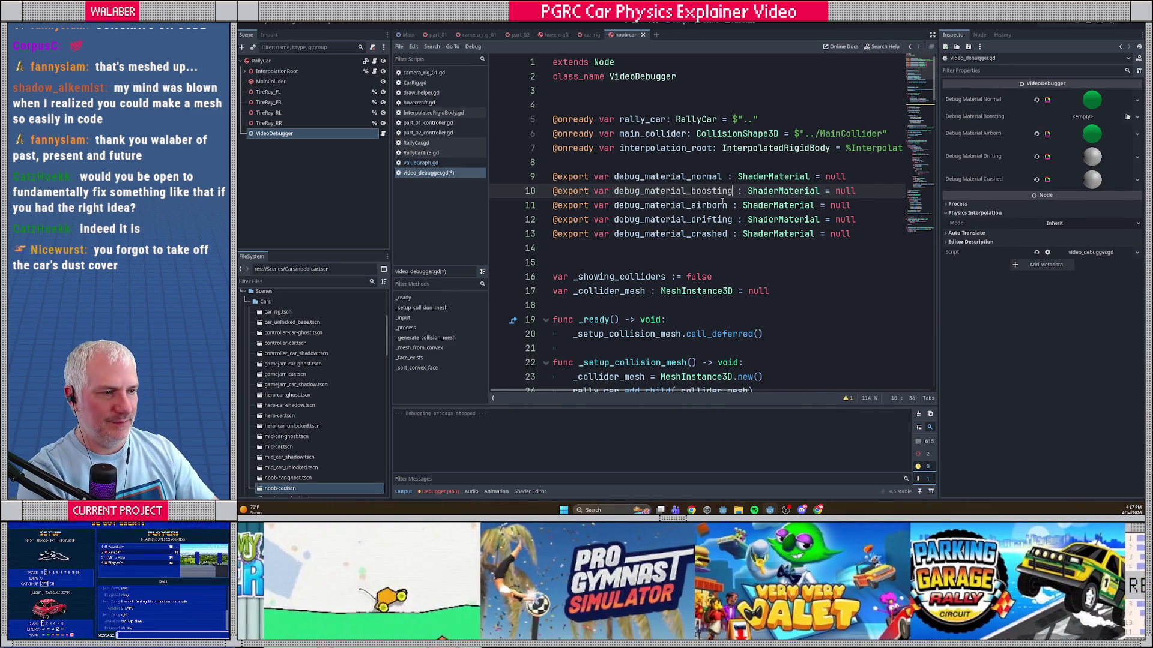
key("ctrl+s")
Step: Inspect VideoDebugger's debug material slots and copy the normal debug material
left_click(307, 133)
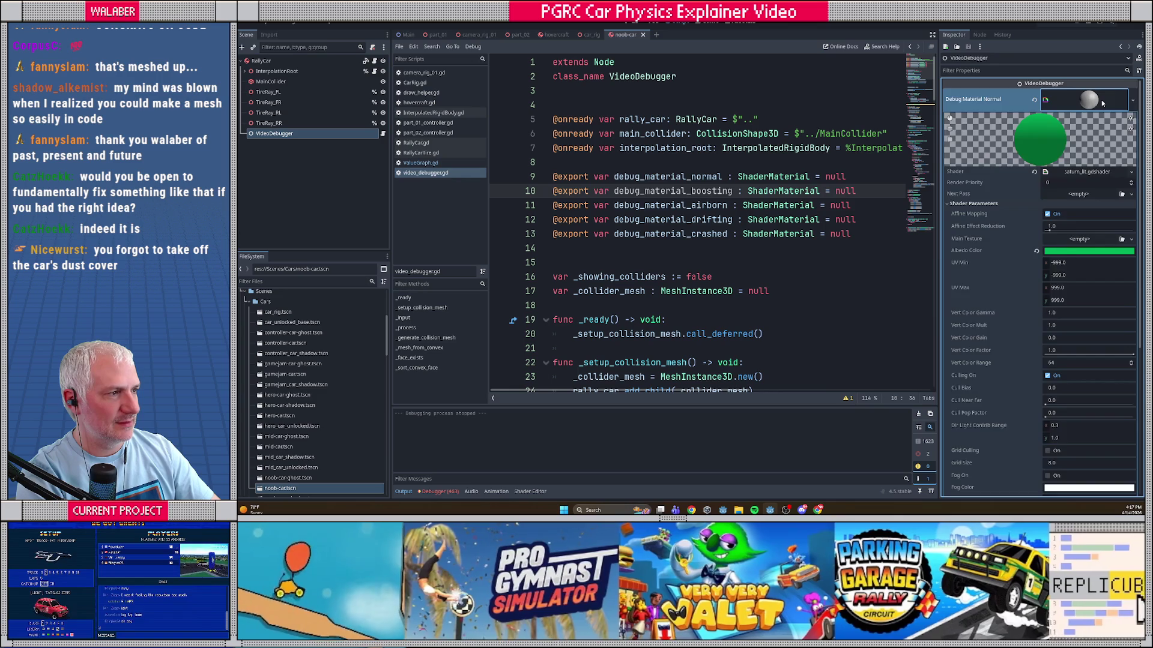
left_click(1092, 162)
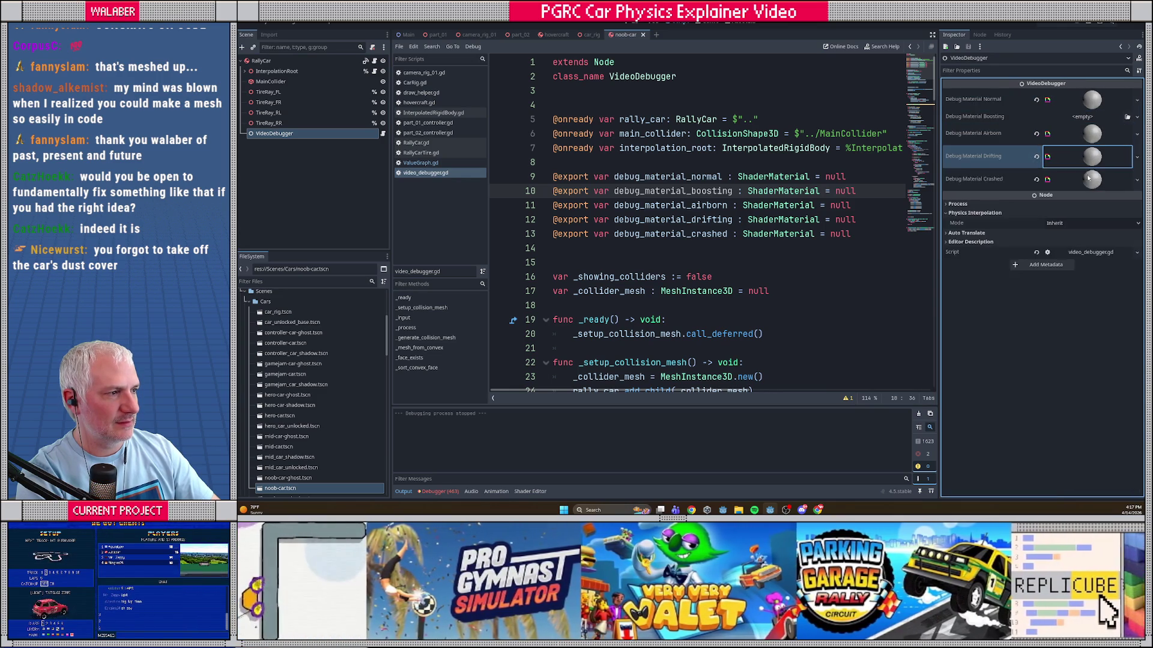
left_click(1090, 176)
left_click(1091, 100)
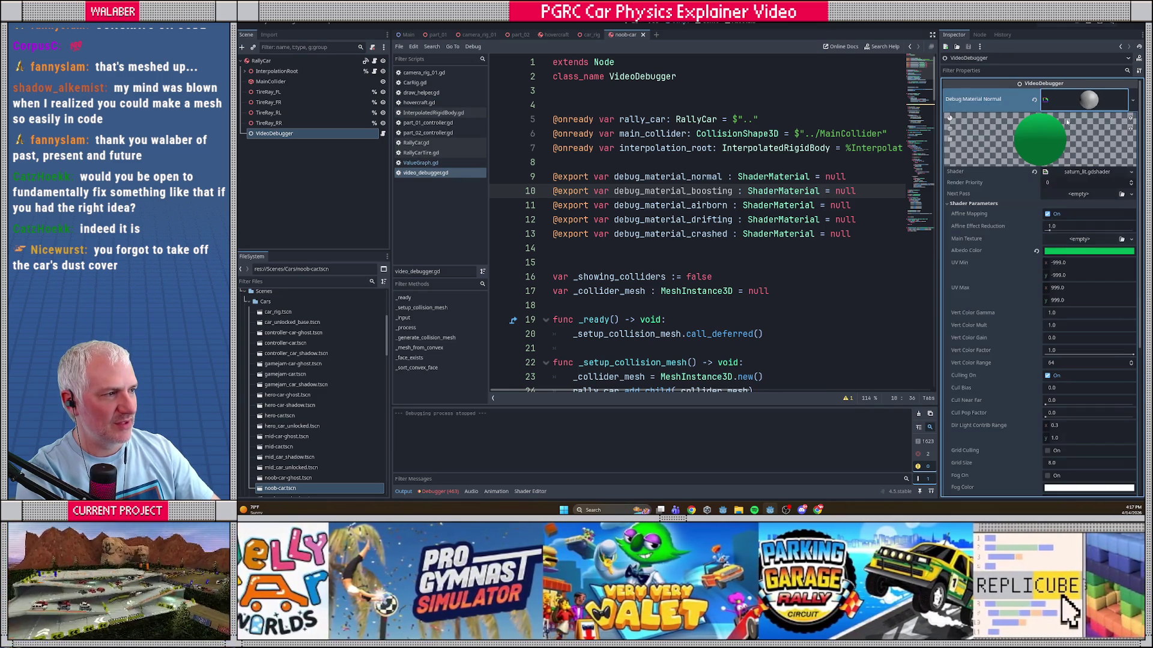
left_click(1121, 103)
left_click(1137, 100)
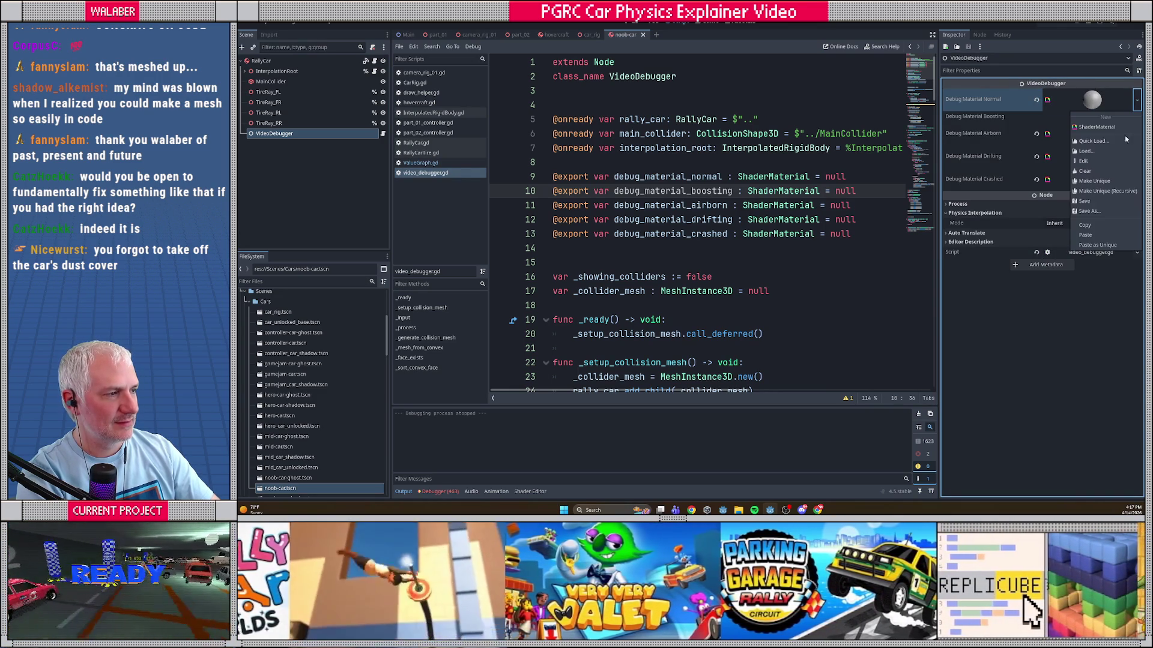
left_click(1091, 226)
Step: Paste it into Debug Material Boosting as a unique copy and expand its shader parameters
left_click(1137, 117)
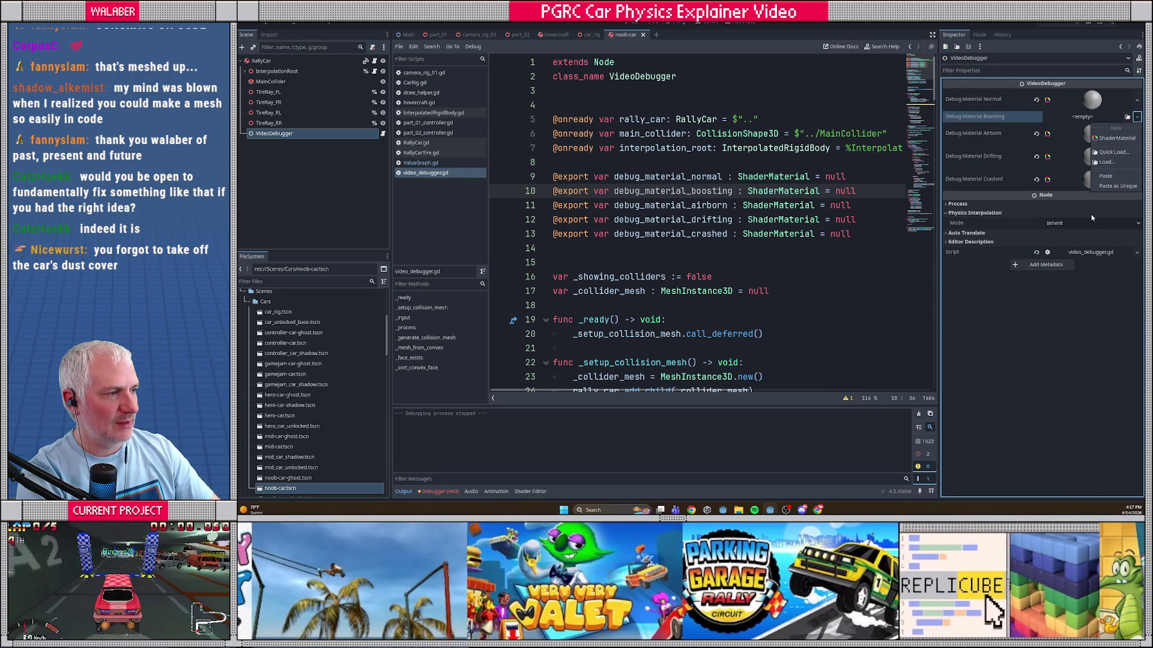
left_click(1107, 188)
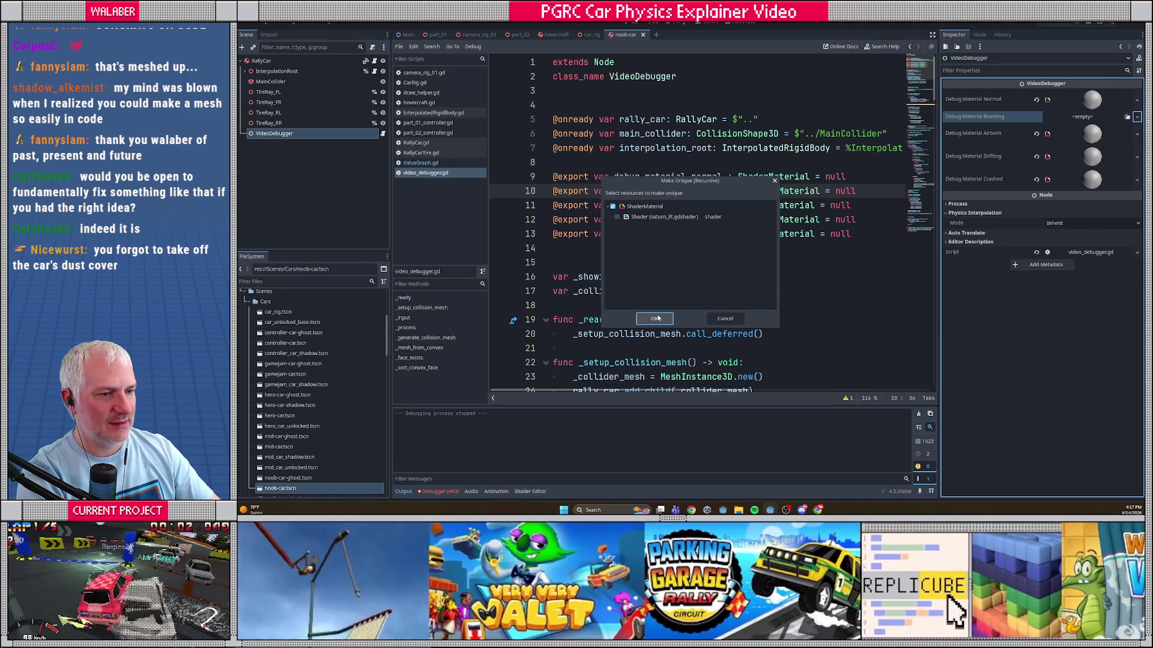
key("Return")
left_click(1101, 123)
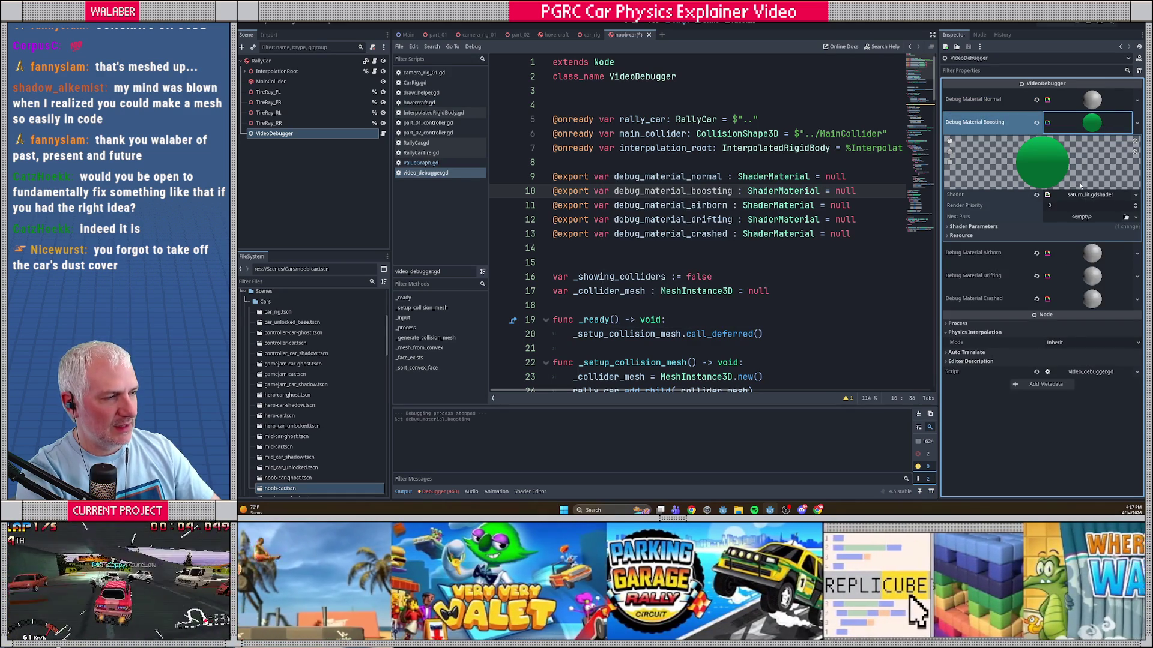
left_click(973, 227)
Step: Change the Boosting material's albedo colour to a bluish teal
left_click(1073, 275)
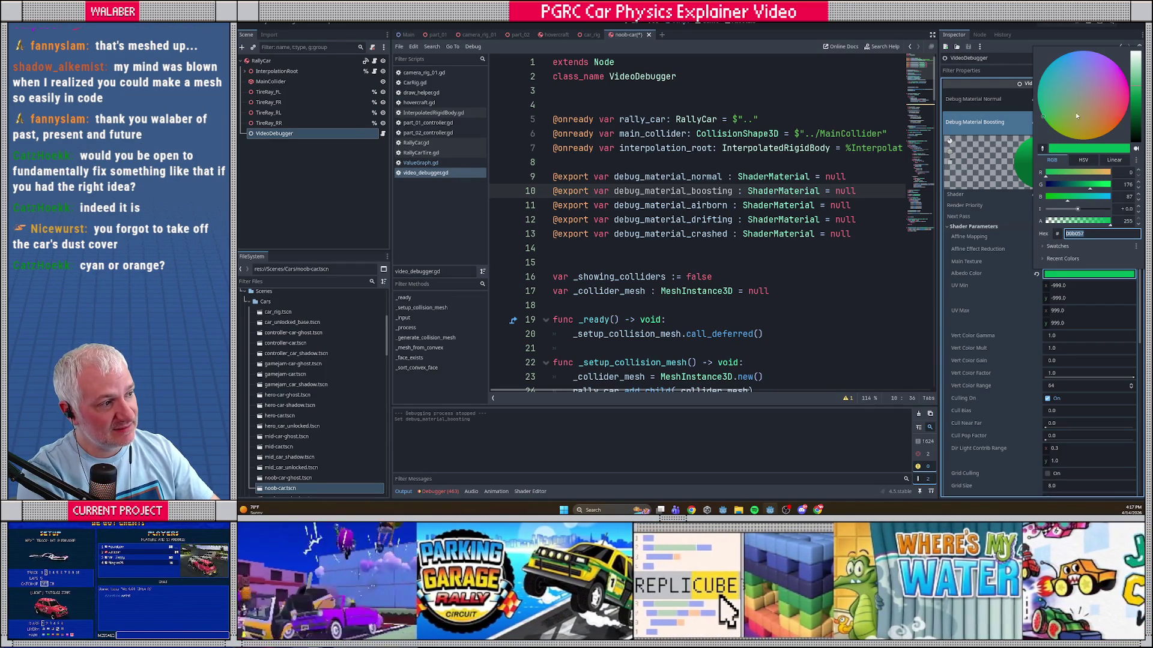
left_click(1094, 77)
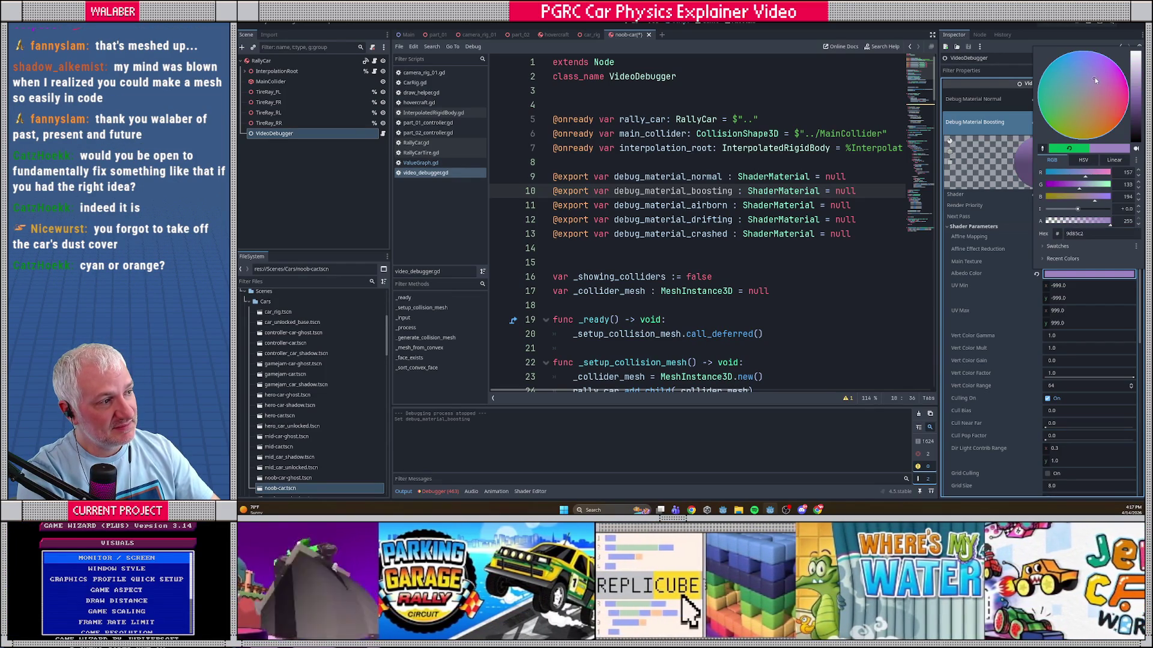
left_click(1052, 101)
left_click_drag(1050, 100, 1048, 87)
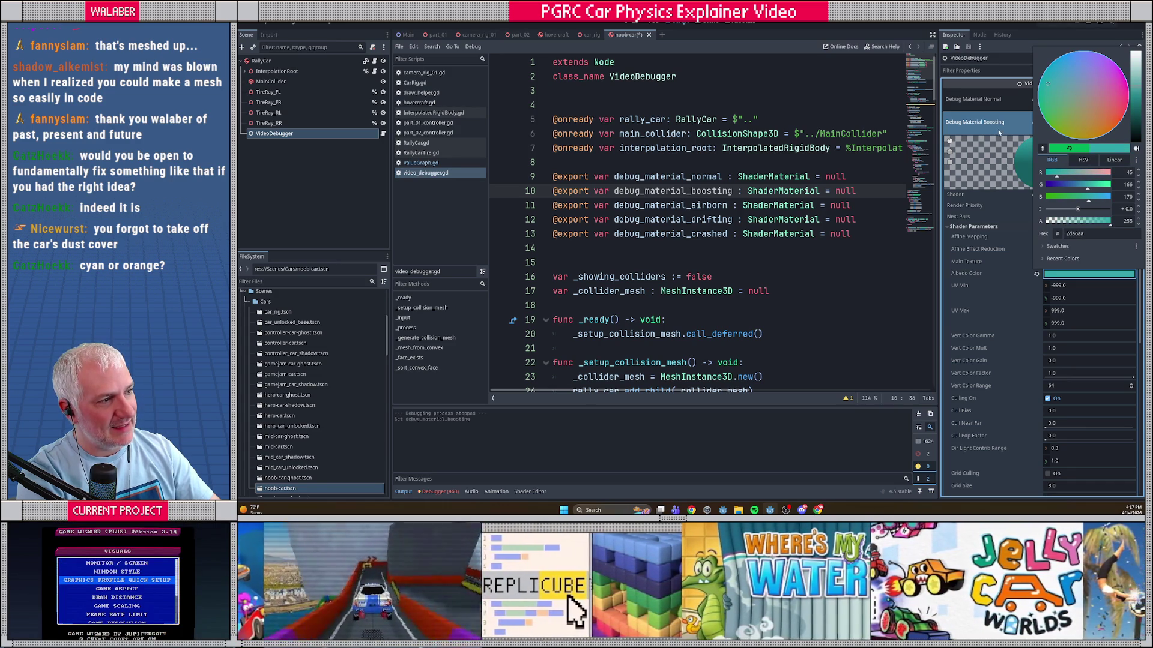
left_click(1000, 131)
left_click(1092, 122)
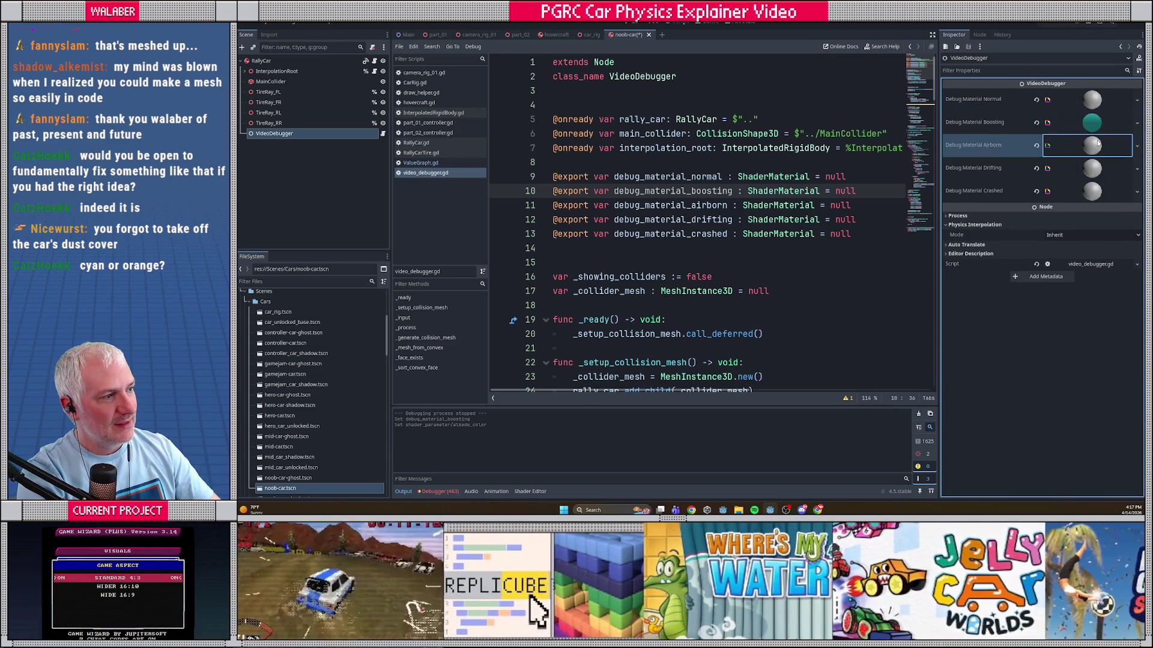
Step: Set the Airborn material's albedo colour to pale blue
left_click(1098, 143)
left_click(1088, 297)
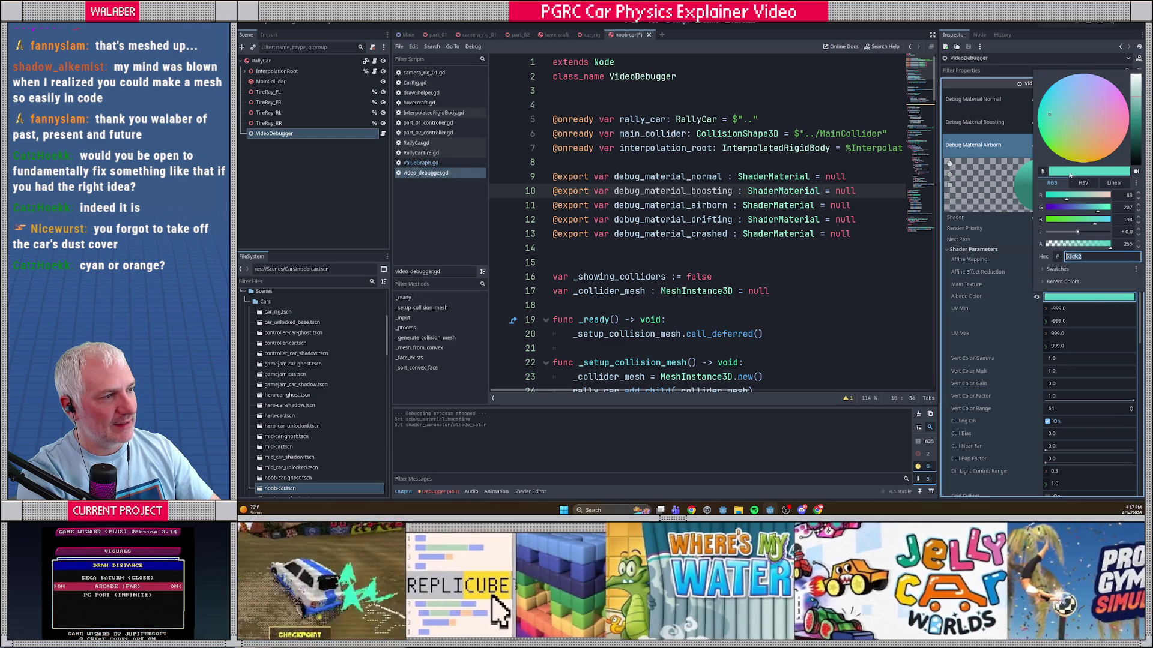
left_click_drag(1053, 113, 1068, 99)
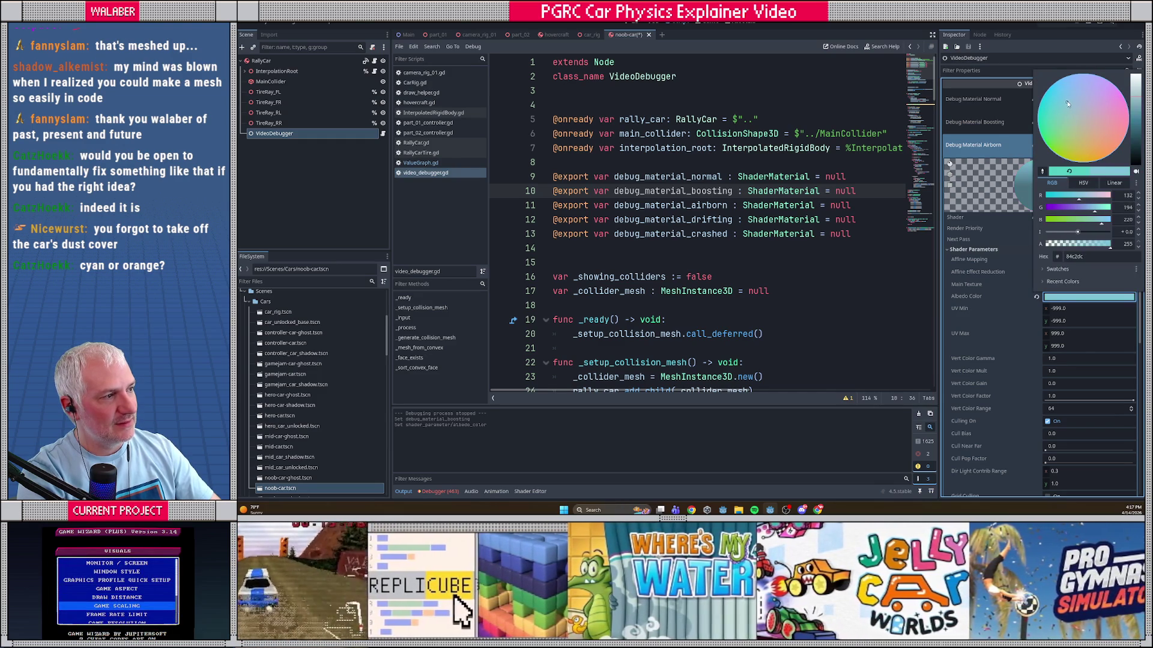
left_click(1021, 143)
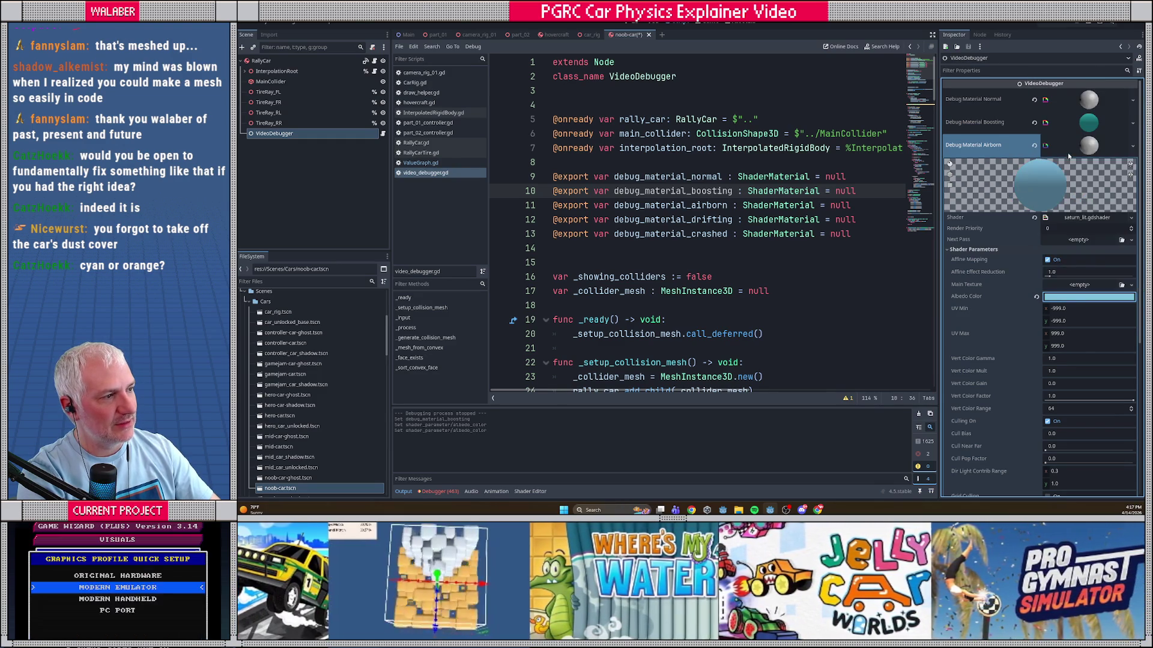
left_click(1092, 145)
Step: Brighten the Boosting albedo's green for a cyan-teal colour
left_click(1093, 123)
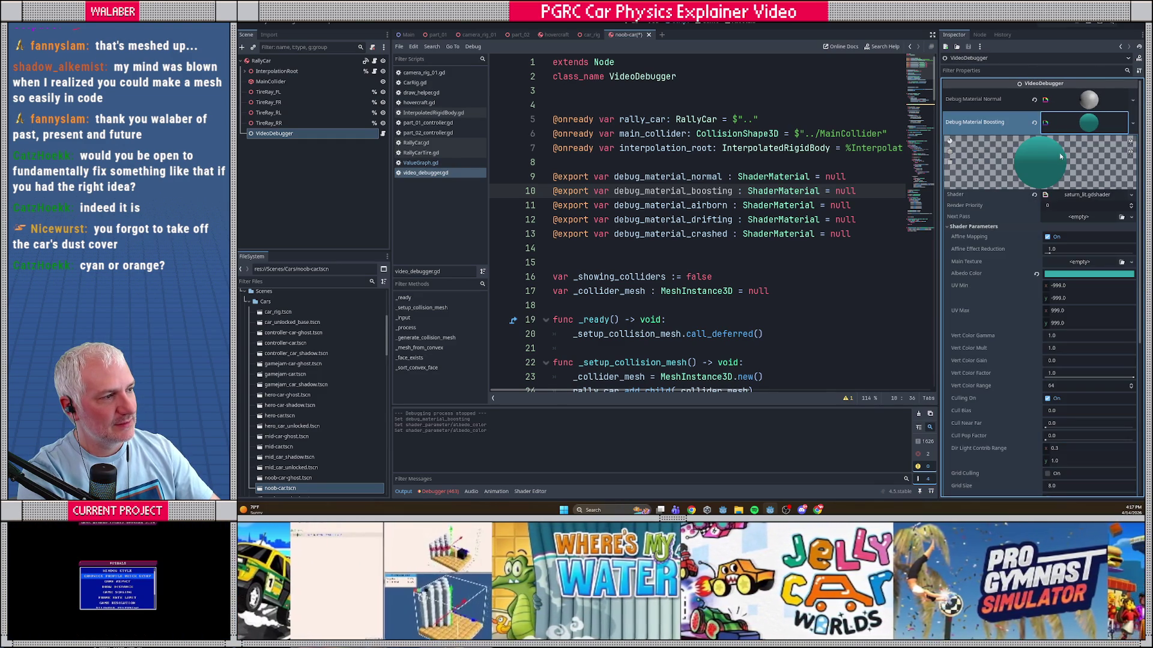
left_click(1077, 273)
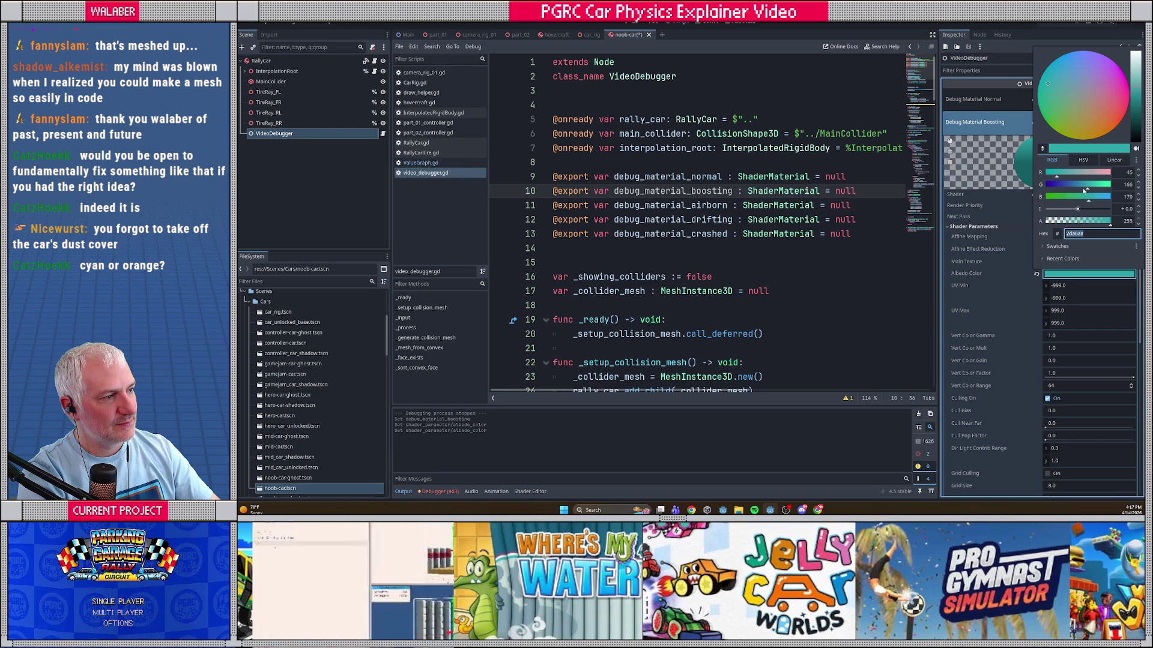
left_click_drag(1090, 187, 1100, 199)
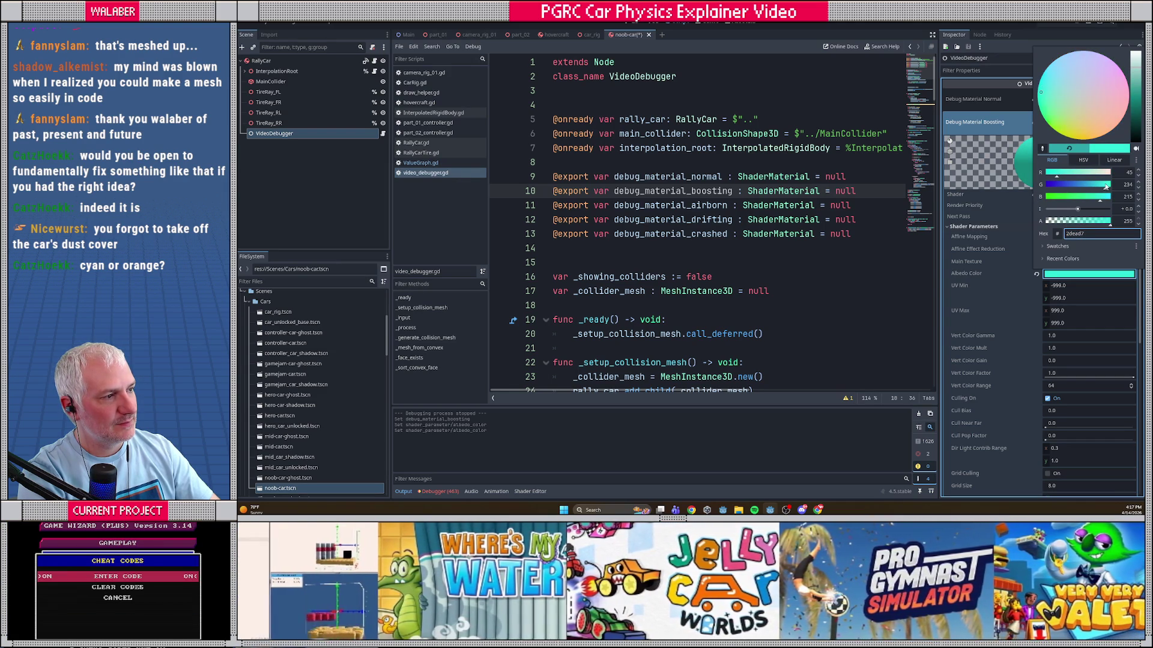
left_click(997, 147)
left_click(1090, 123)
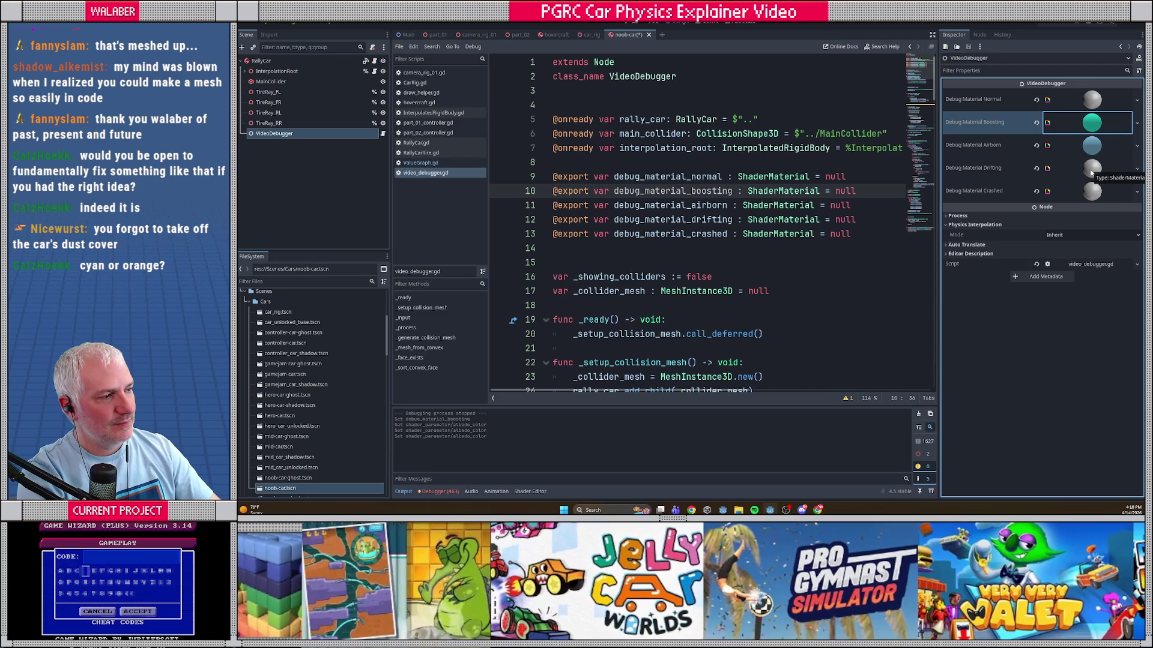
Step: Add an 'if rally_car.rig.boost_active:' check inside the rig null check in _process
left_click(739, 162)
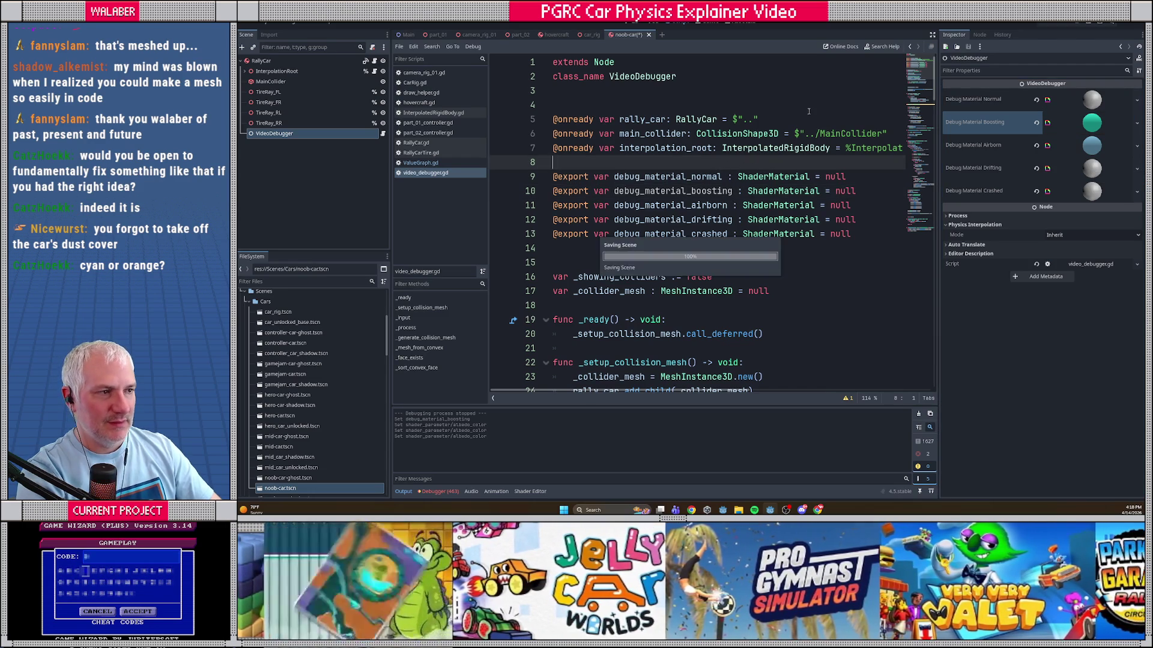
left_click(932, 35)
scroll(866, 62, "down", 10)
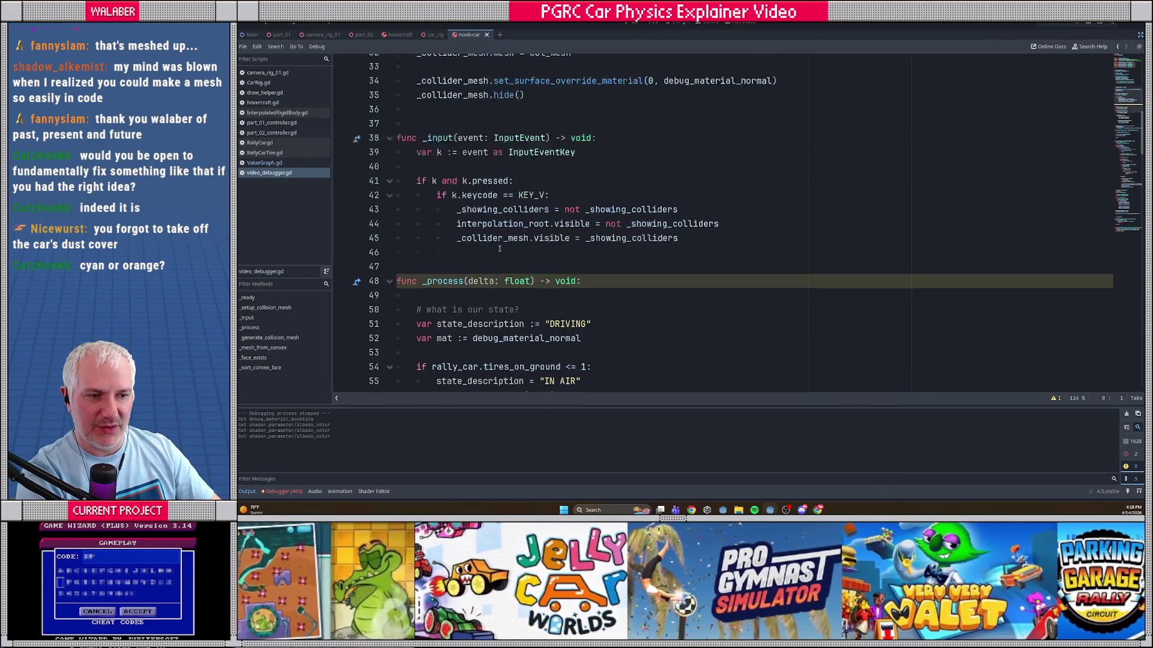
left_click(563, 277)
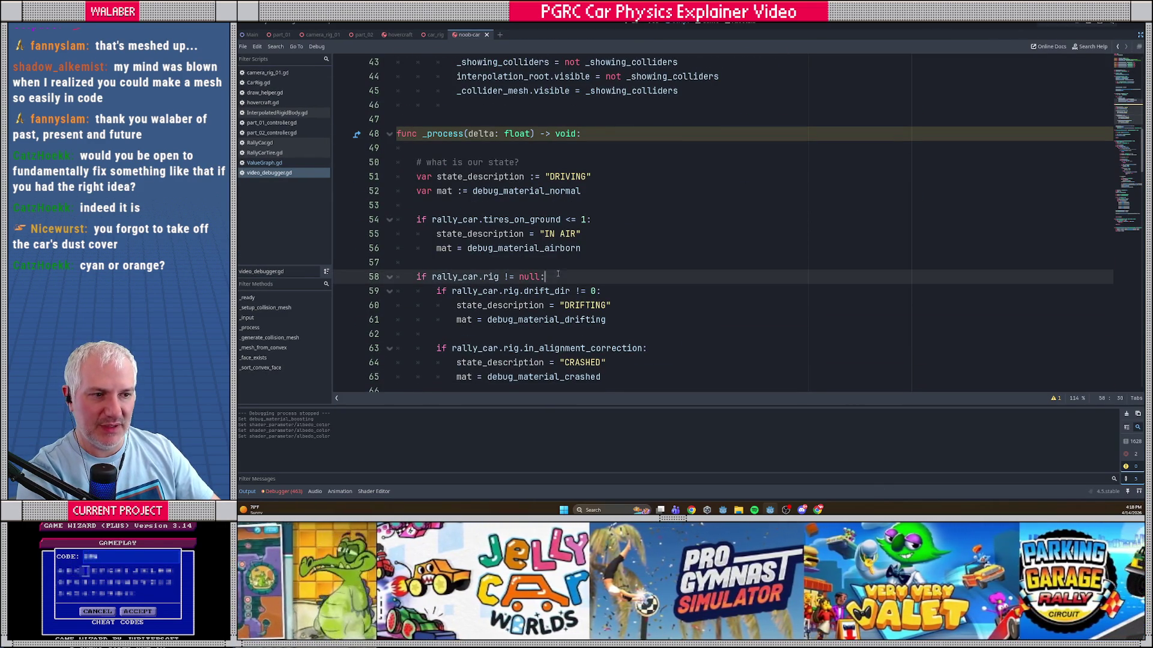
key("Return")
type("if rally")
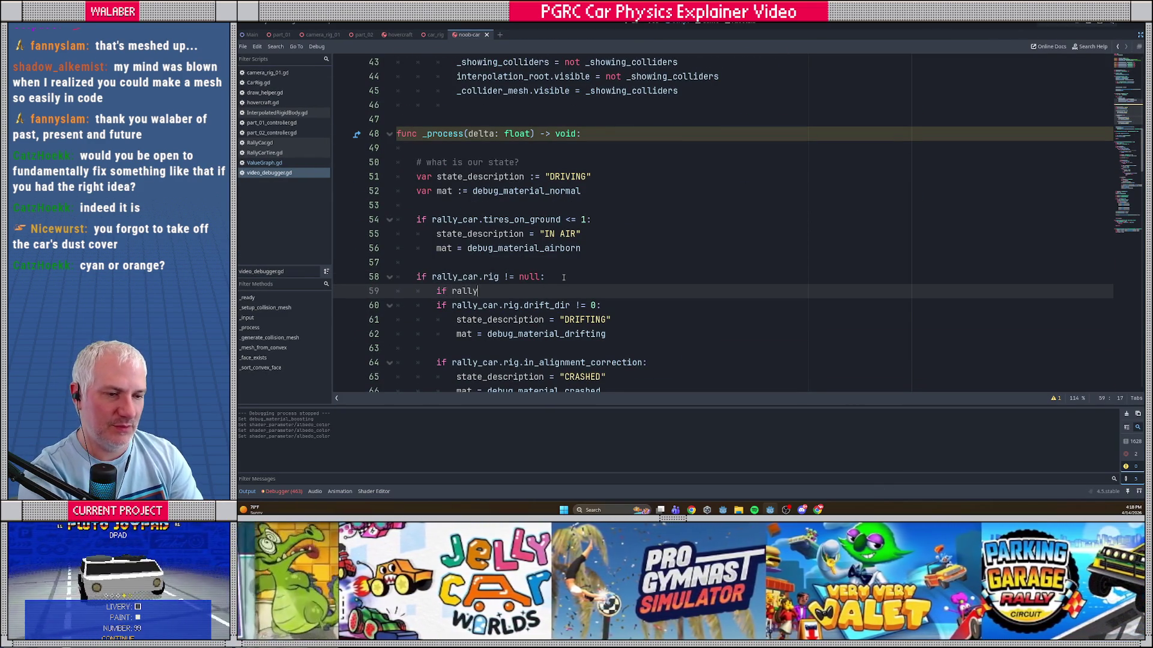
type("_car.rig.boost_active")
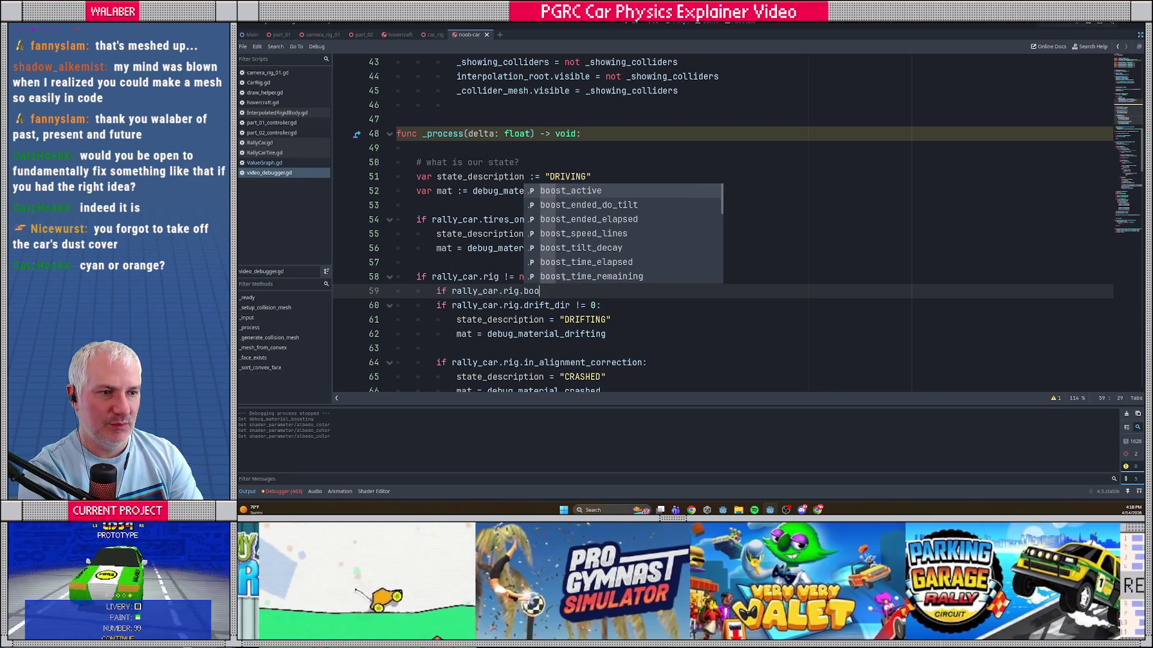
key("Return")
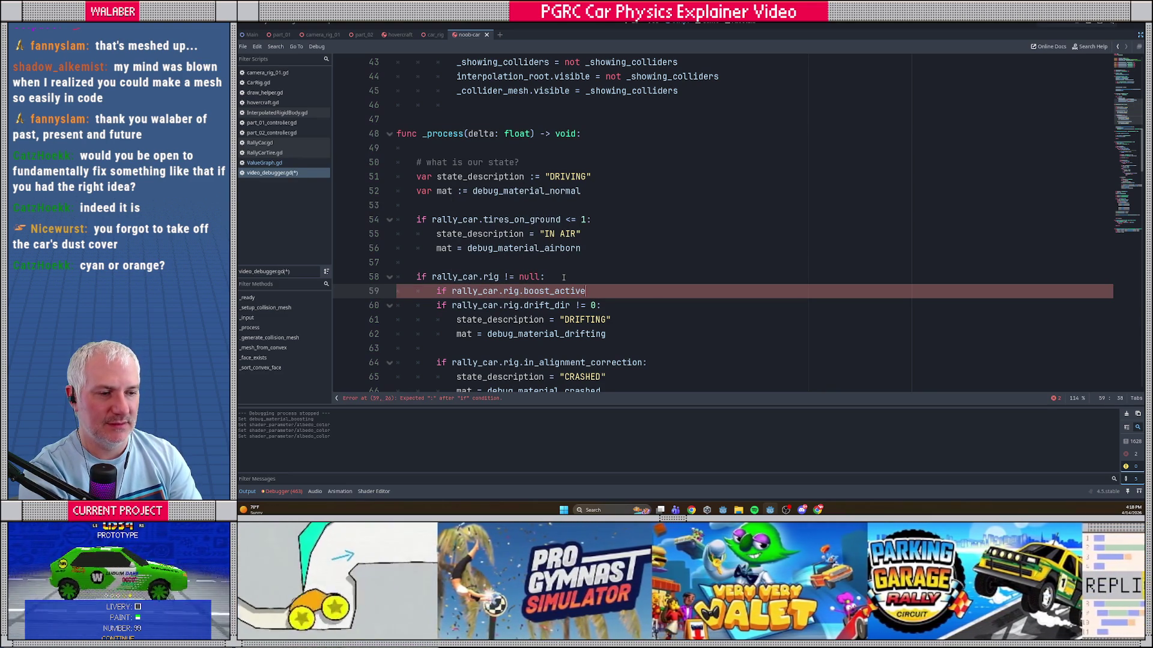
type(":")
key("Return")
Step: Under it set state_description to "BOOSTING" and mat to debug_material_boosting, then save
type("state_de")
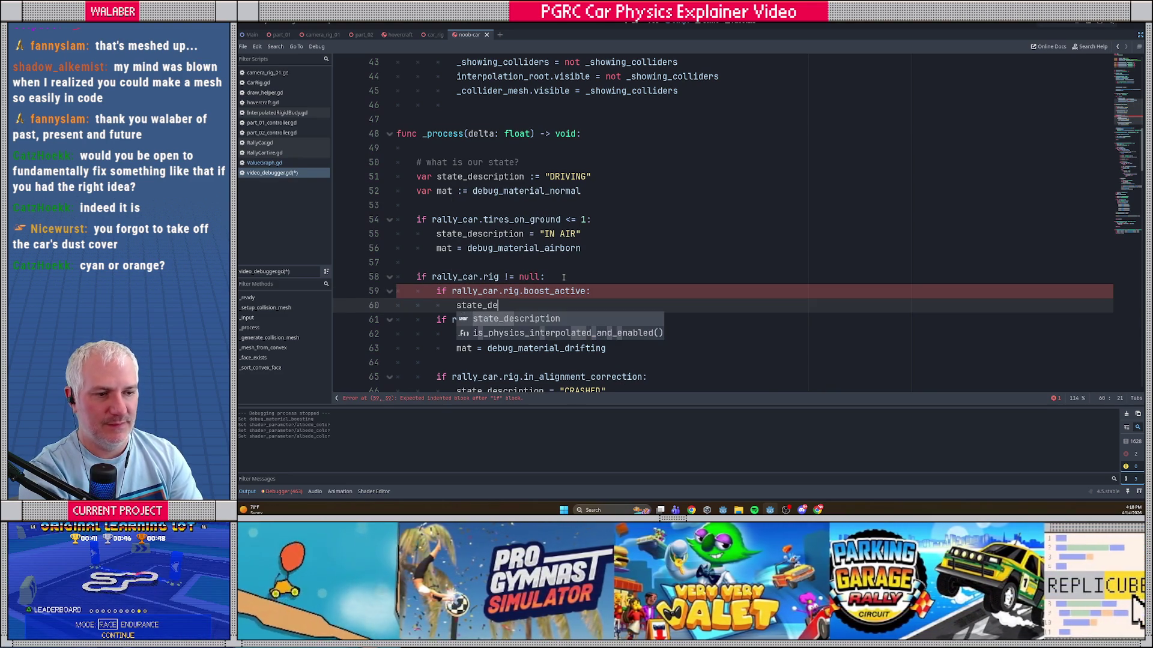
key("Return")
type("= \"BOS=")
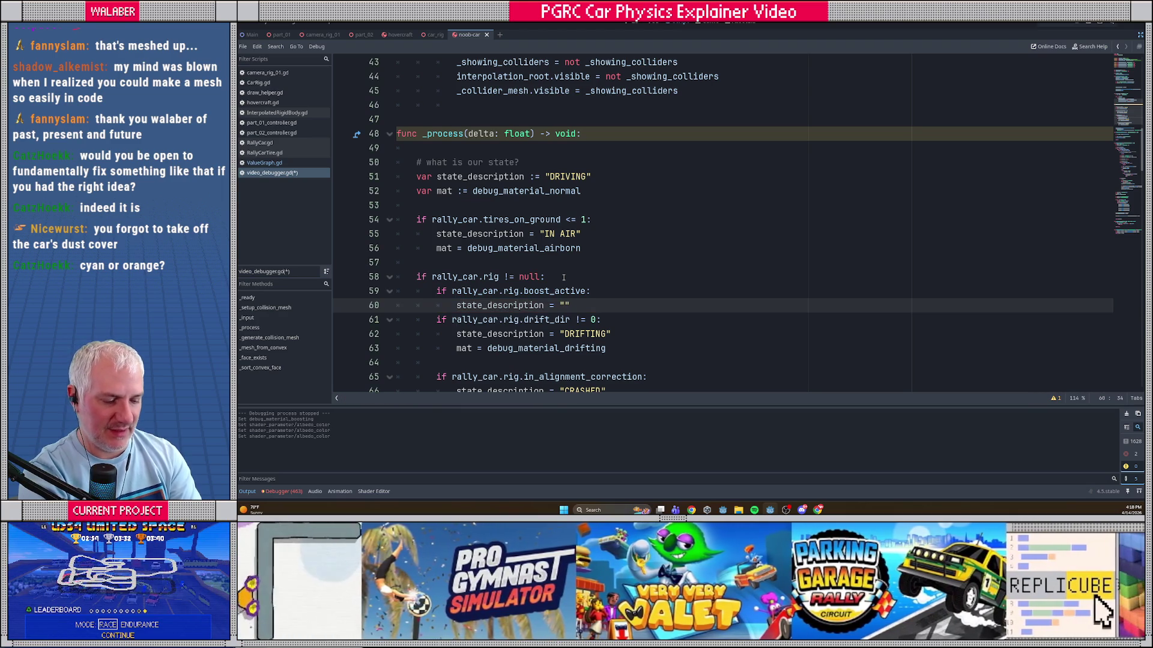
key("BackSpace")
key("BackSpace")
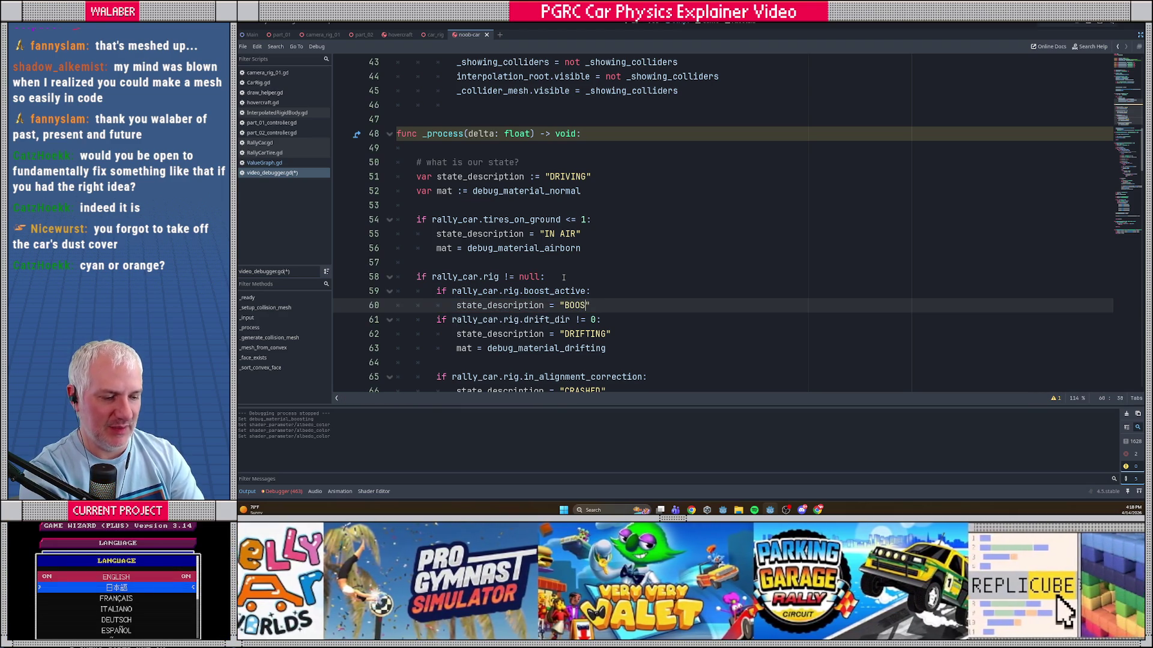
type("OSTING")
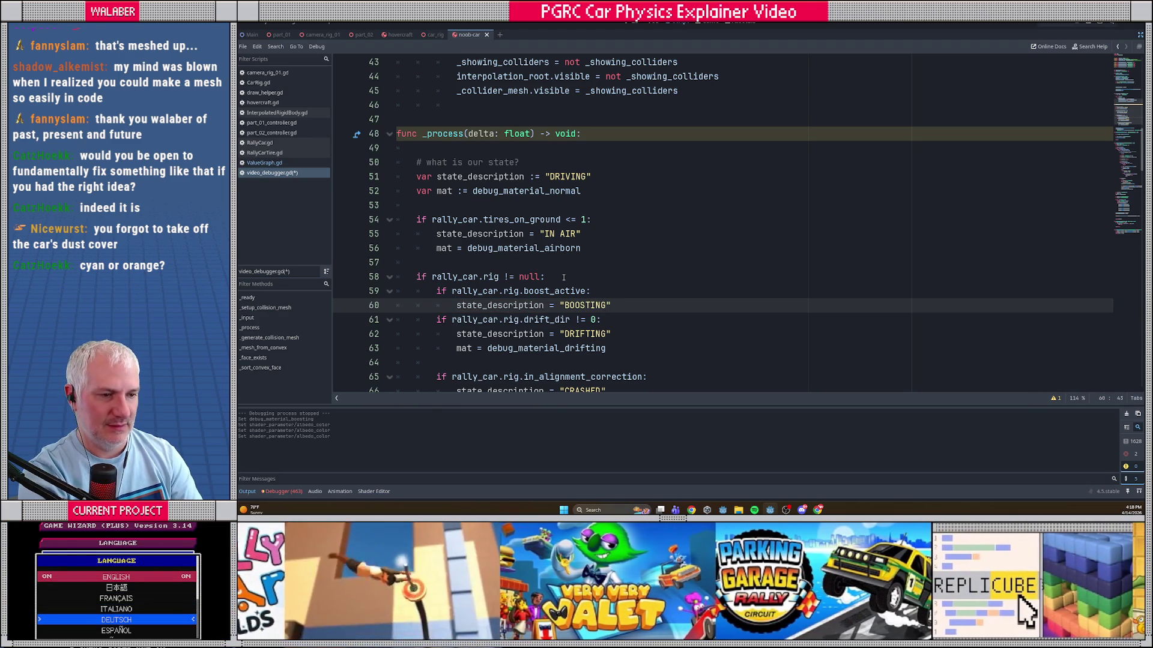
key("Return")
type("mat = de")
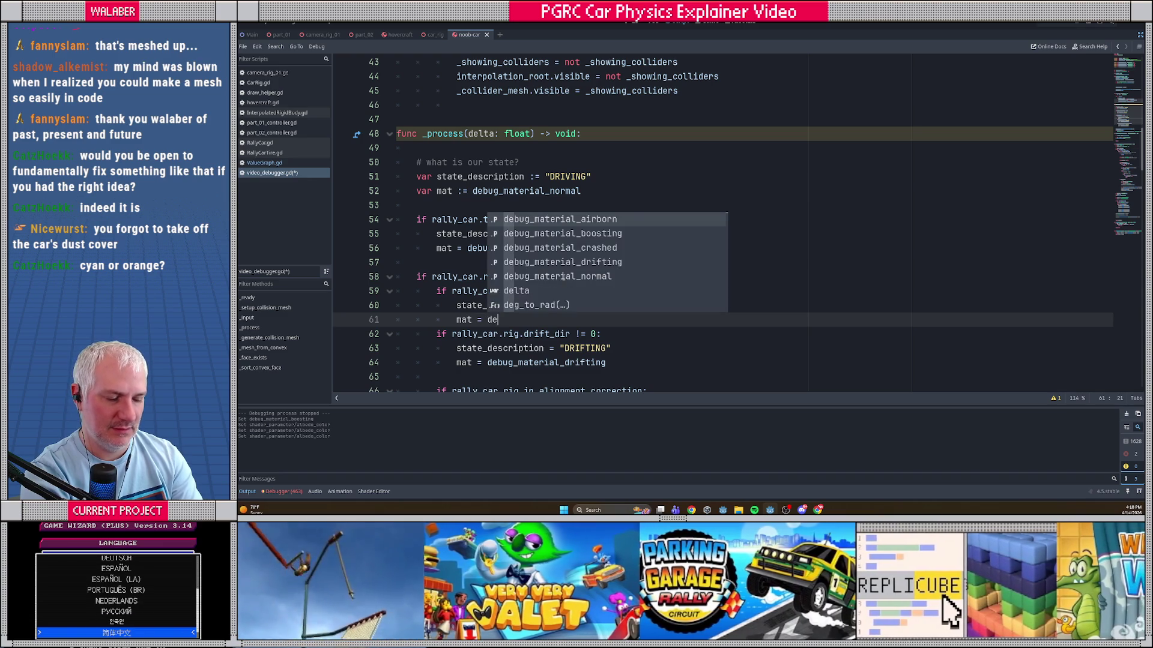
type("bug_material_")
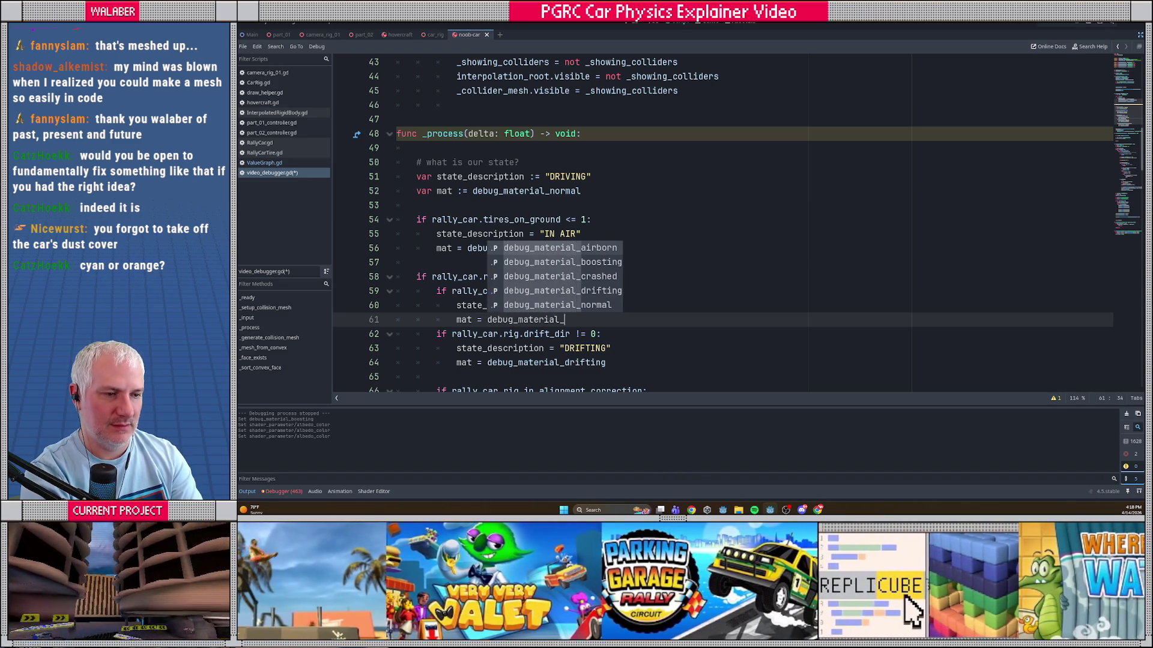
type("b")
key("Return")
key("Return")
key("ctrl+s")
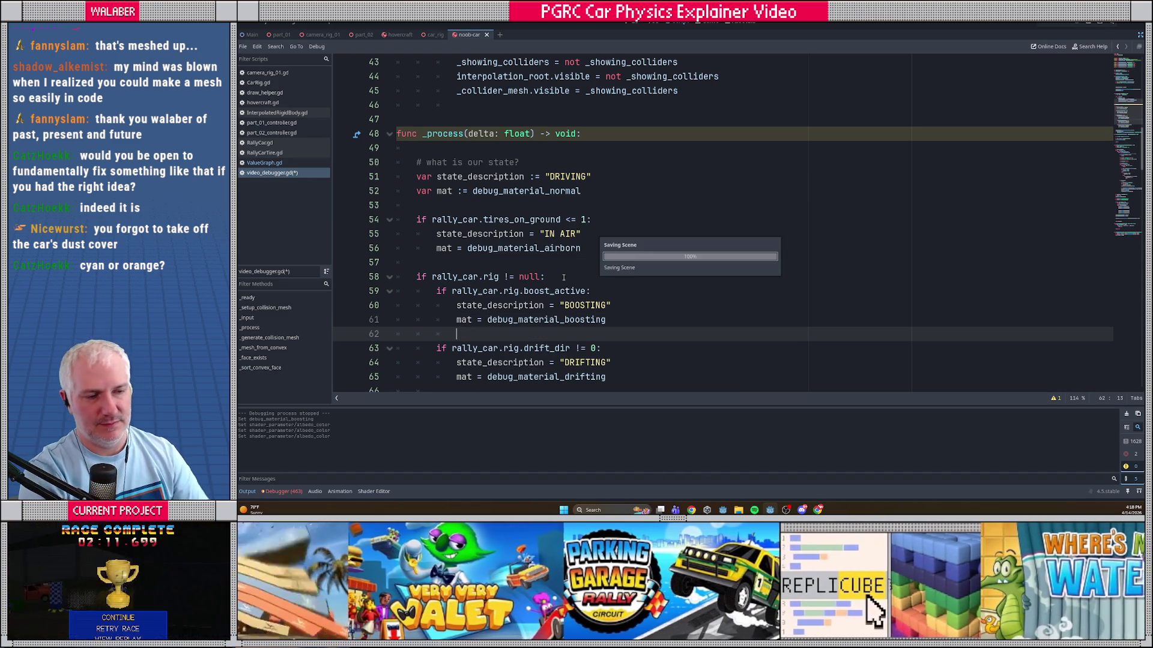
Step: Scroll down and place the cursor on the blank line after the boost block
scroll(540, 280, "down", 4)
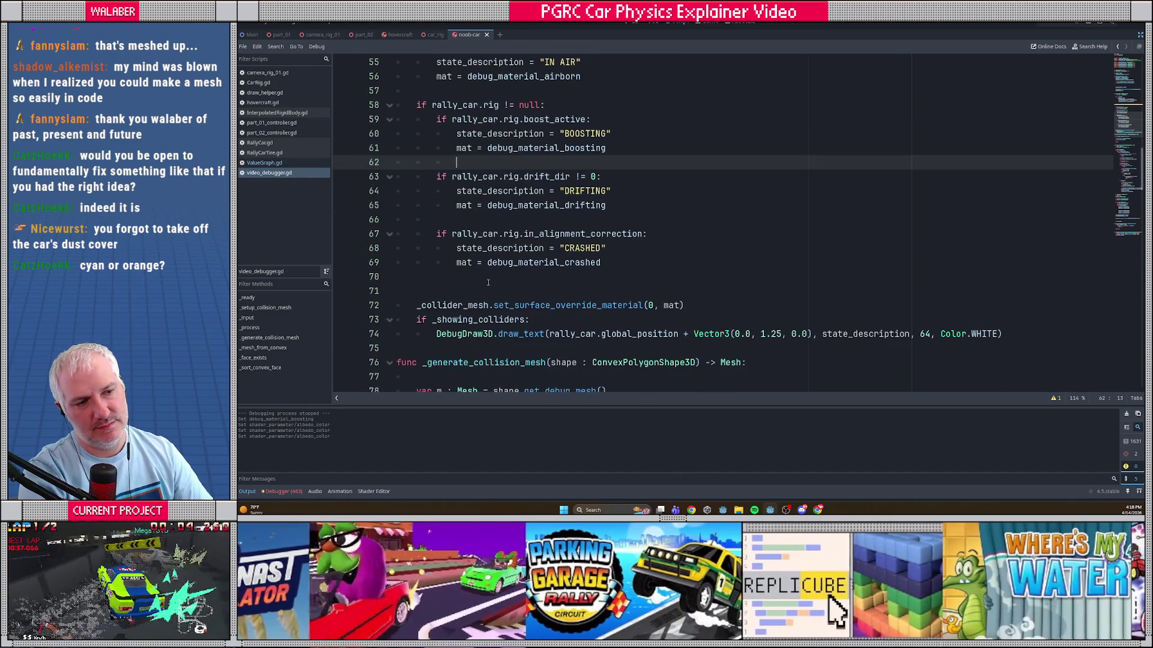
left_click(478, 221)
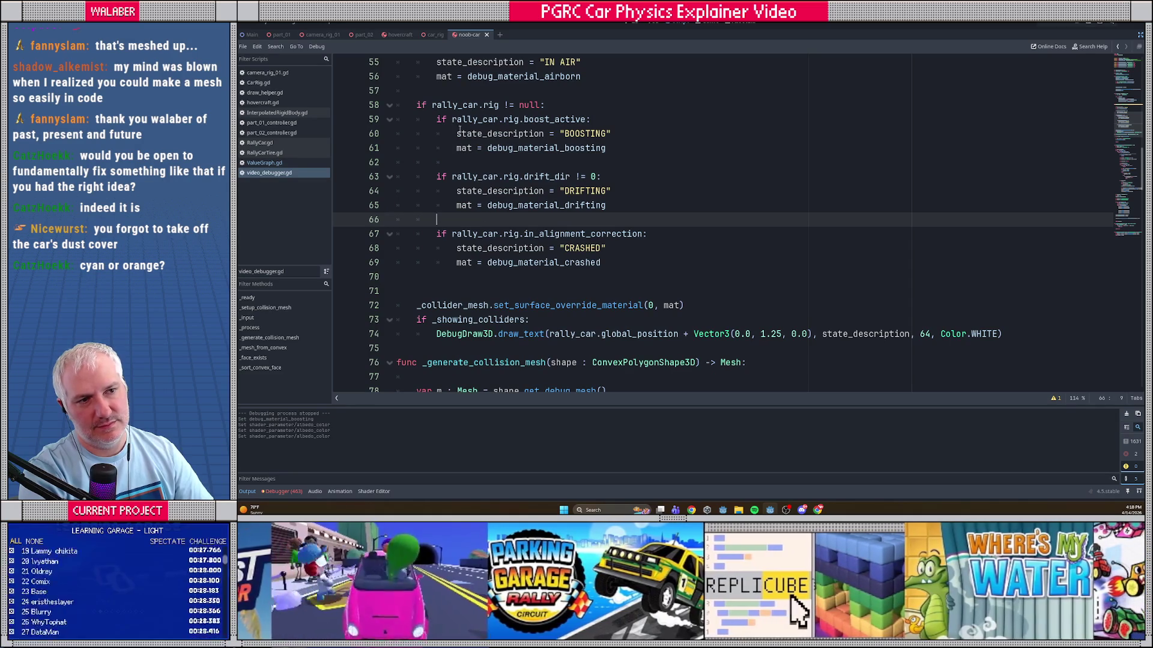
left_click(458, 90)
left_click(631, 164)
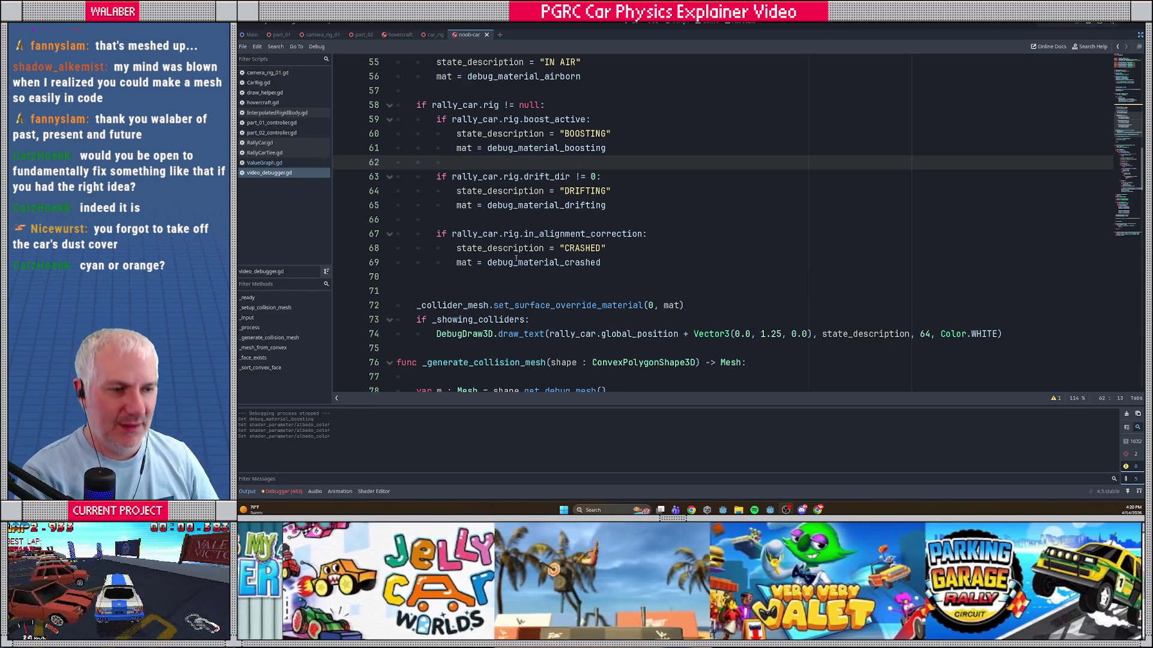
Step: Place the cursor on blank line 70 and exit distraction-free mode to show the docks
left_click(476, 278)
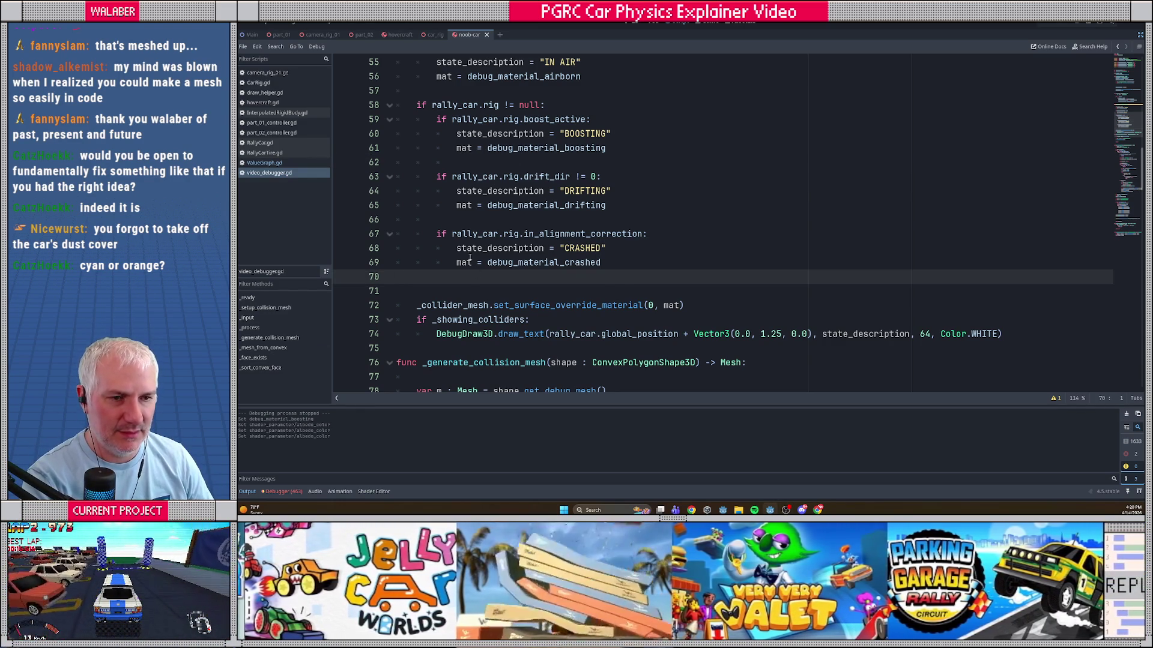
left_click(1139, 34)
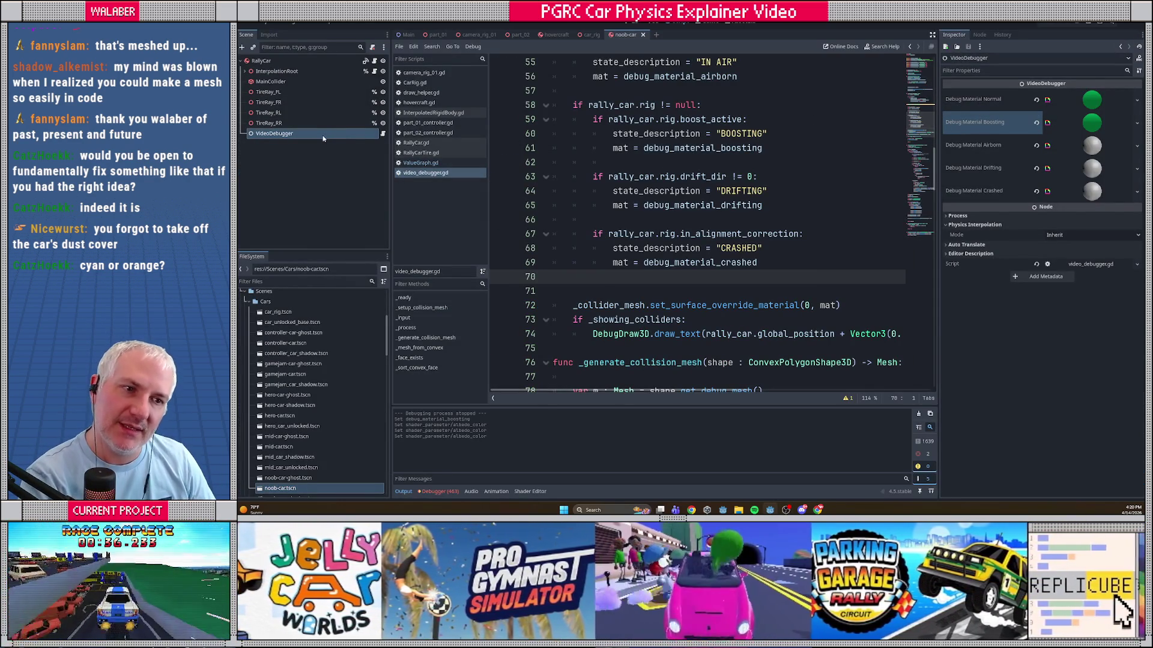
Step: Add a Control child to VideoDebugger and apply the Full Rect anchor preset in the 2D view
right_click(323, 139)
left_click(343, 155)
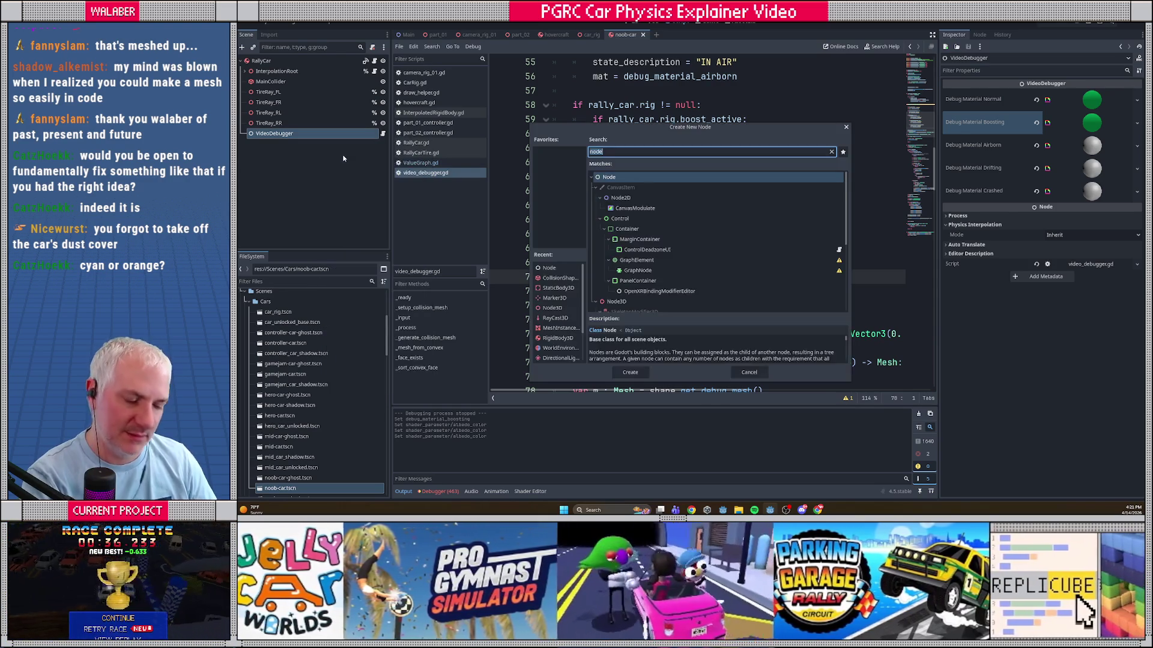
type("control")
key("Return")
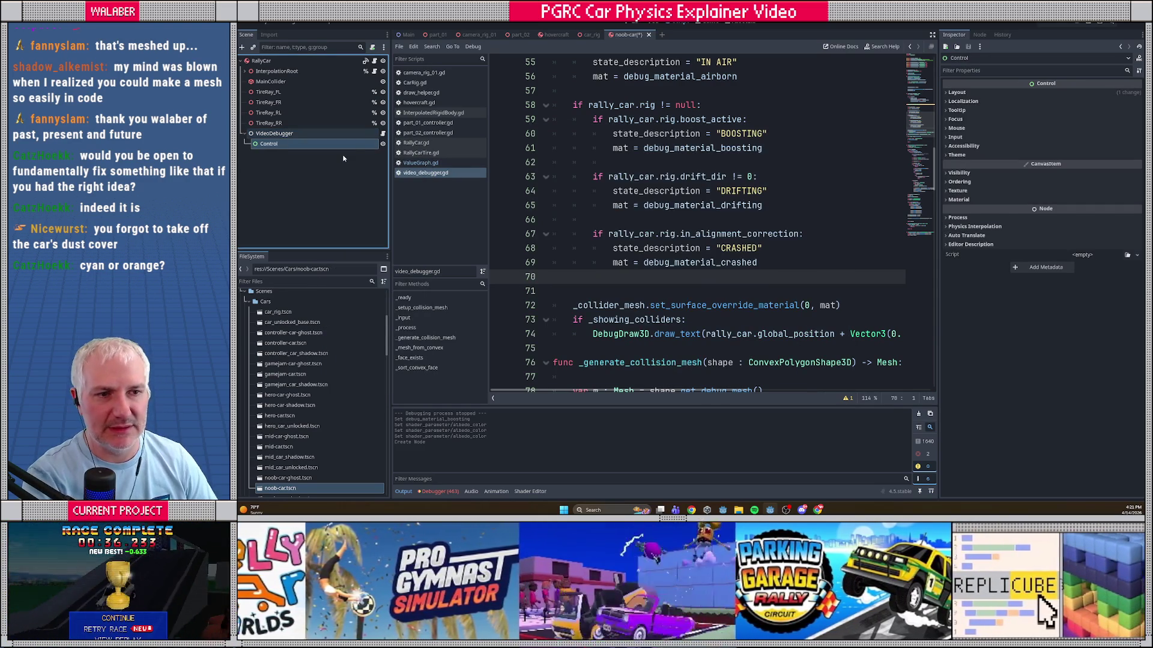
left_click(630, 24)
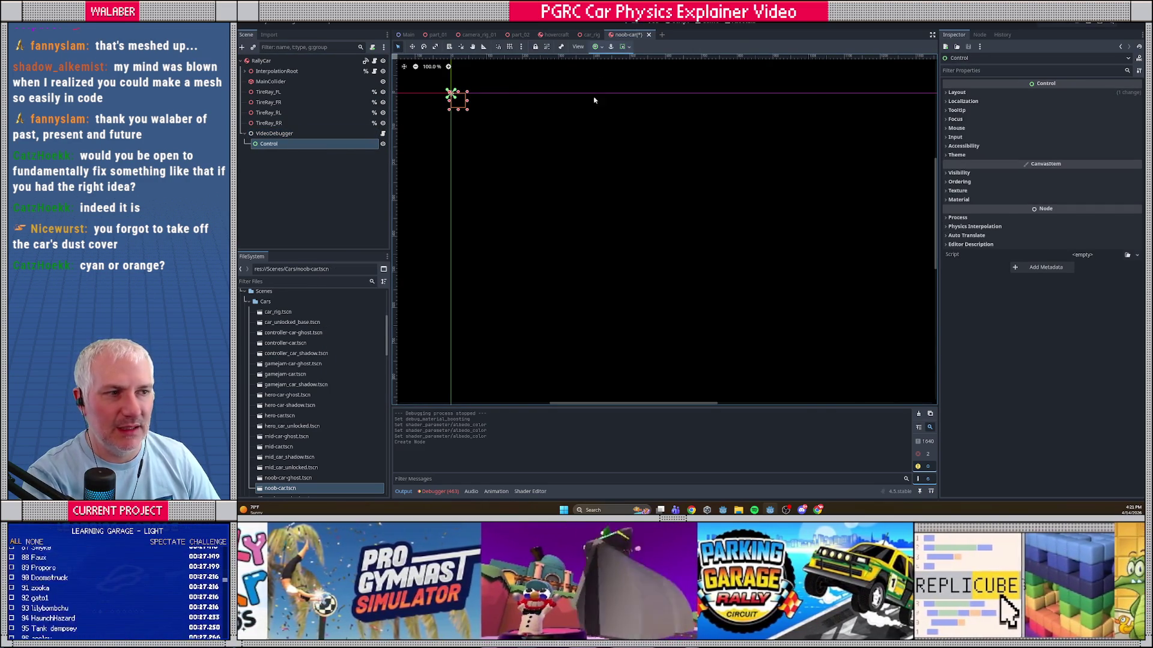
left_click(597, 46)
left_click(639, 113)
left_click(399, 172)
Step: Add a ValueGraph child node under Control and enlarge its box on the canvas
scroll(554, 180, "down", 3)
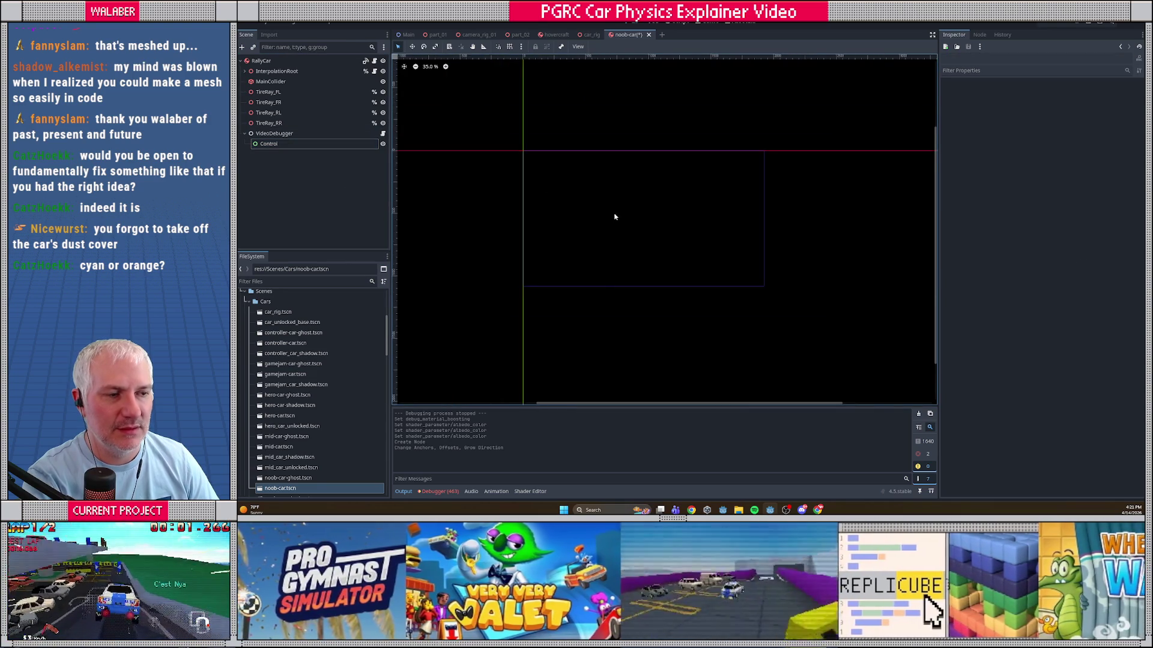
right_click(311, 144)
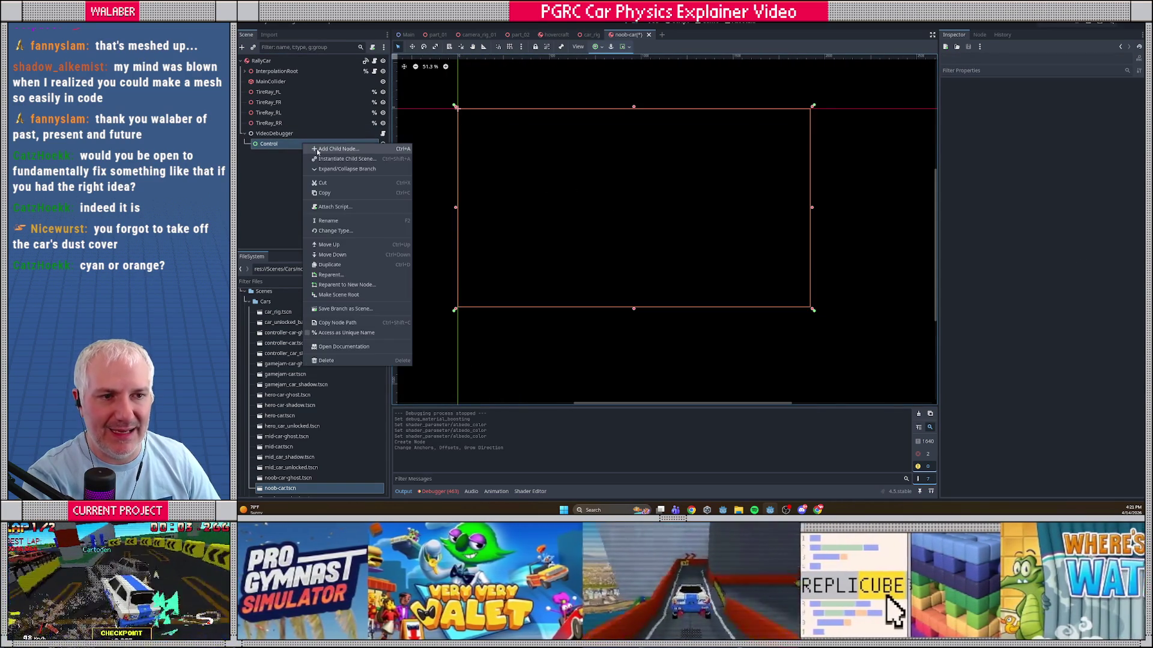
left_click(316, 150)
type("val")
key("Return")
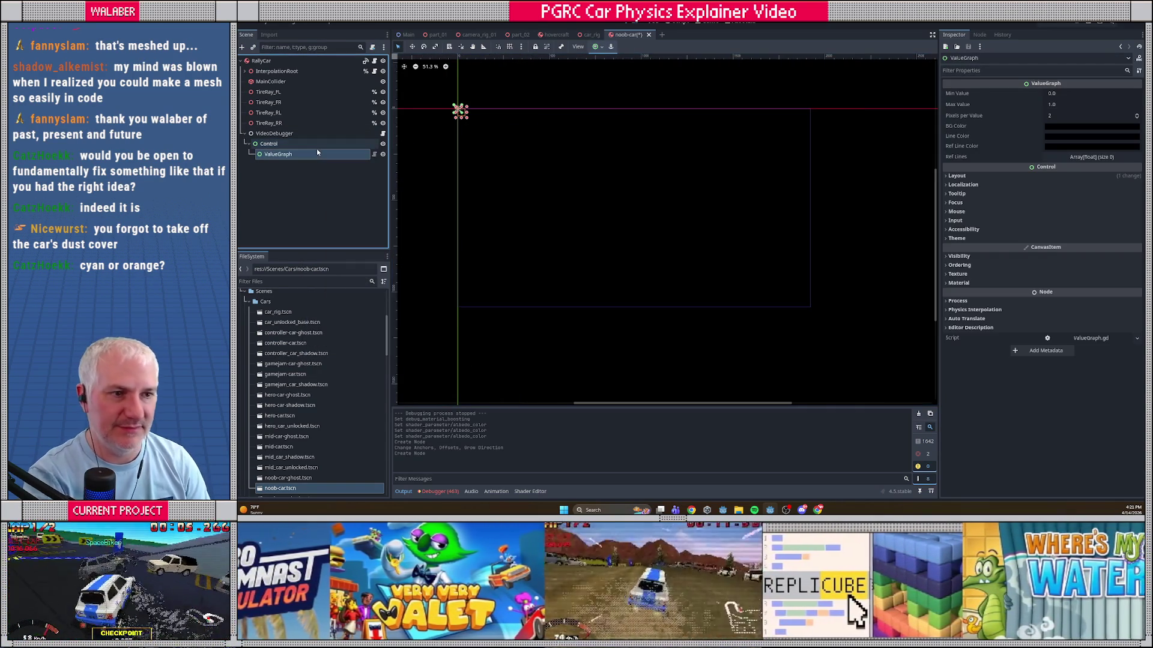
scroll(497, 130, "up", 2)
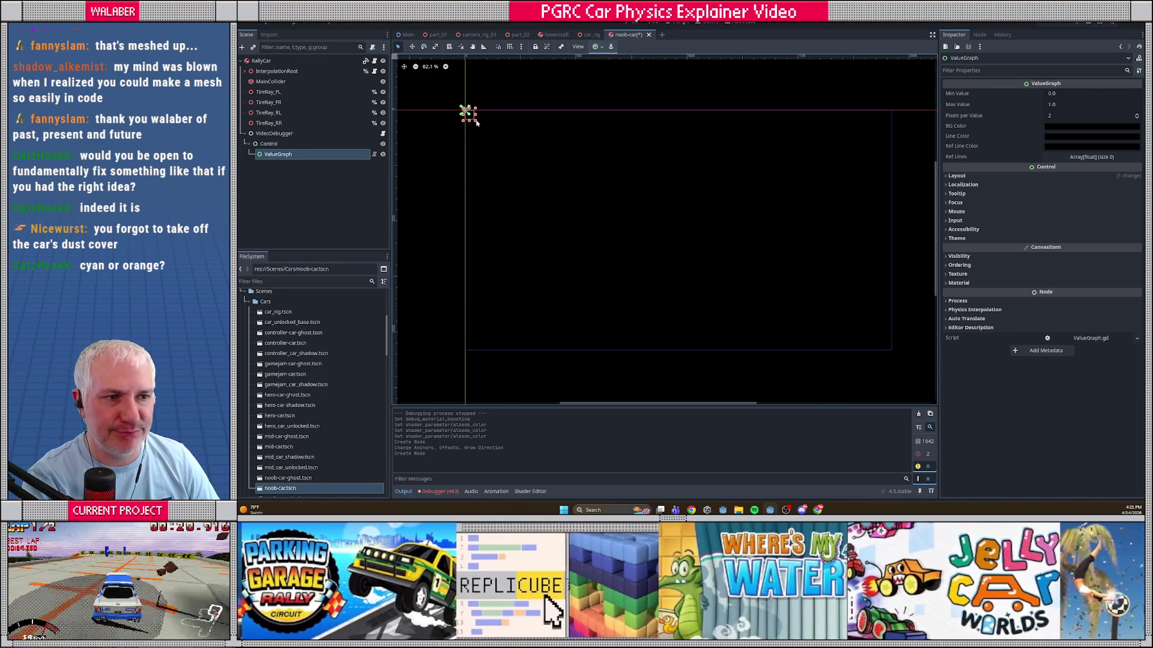
left_click_drag(477, 122, 563, 181)
Step: Anchor ValueGraph Top Wide at 1920 px wide and drag it to about 175 px tall
left_click(985, 176)
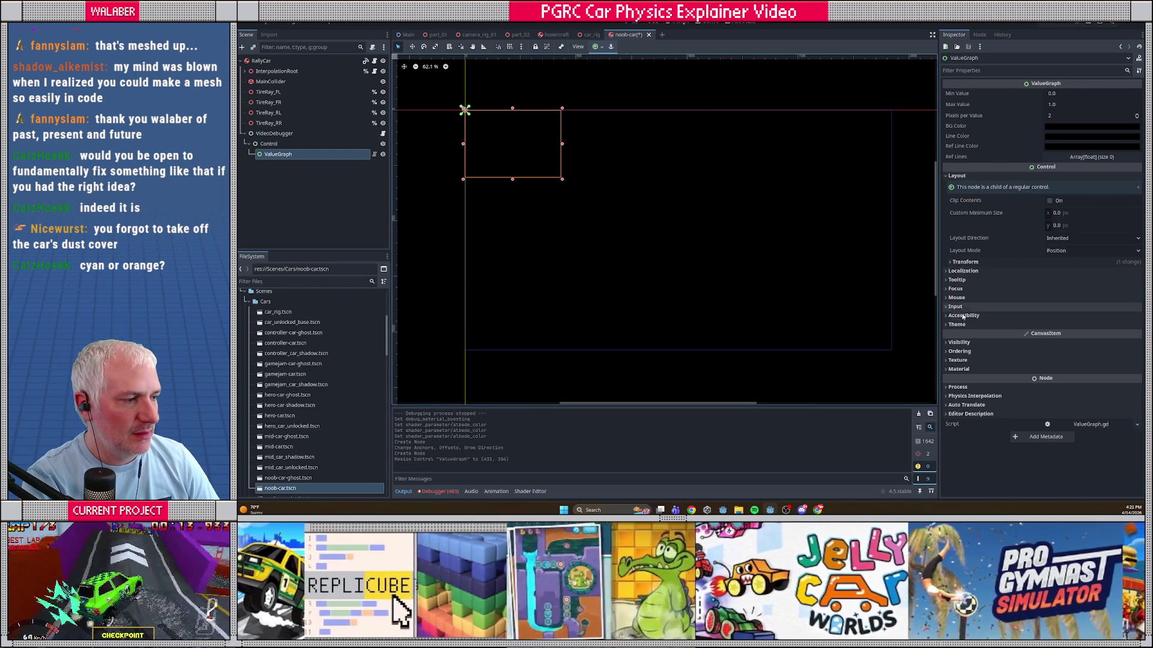
left_click(964, 262)
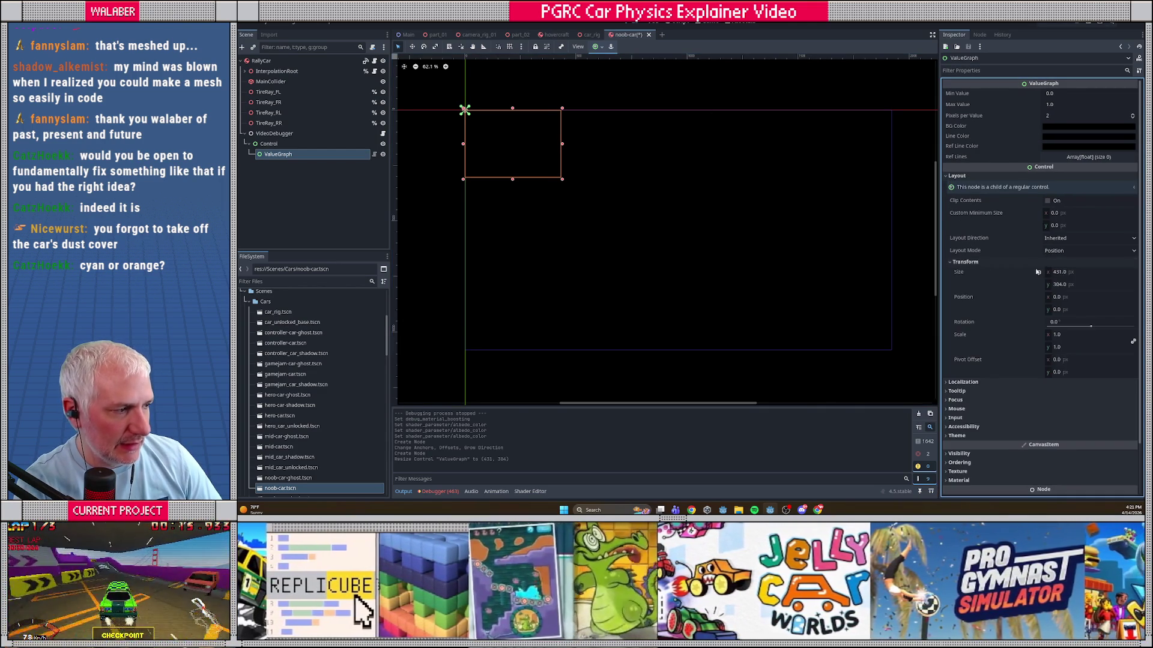
left_click(1089, 273)
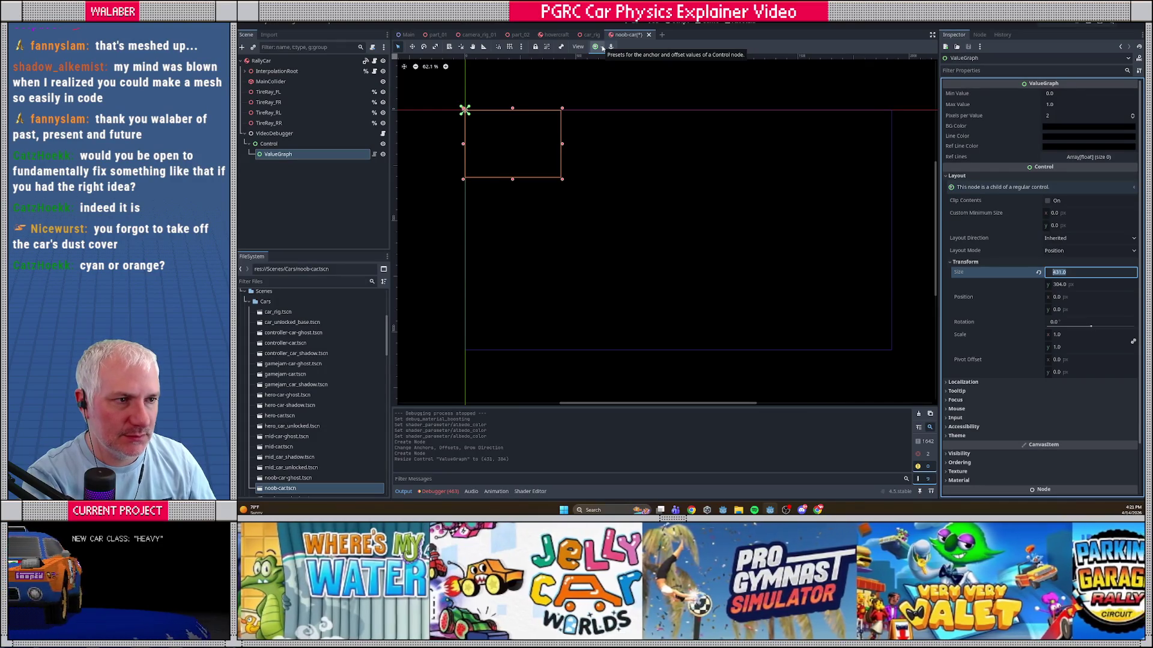
left_click(601, 47)
left_click(638, 73)
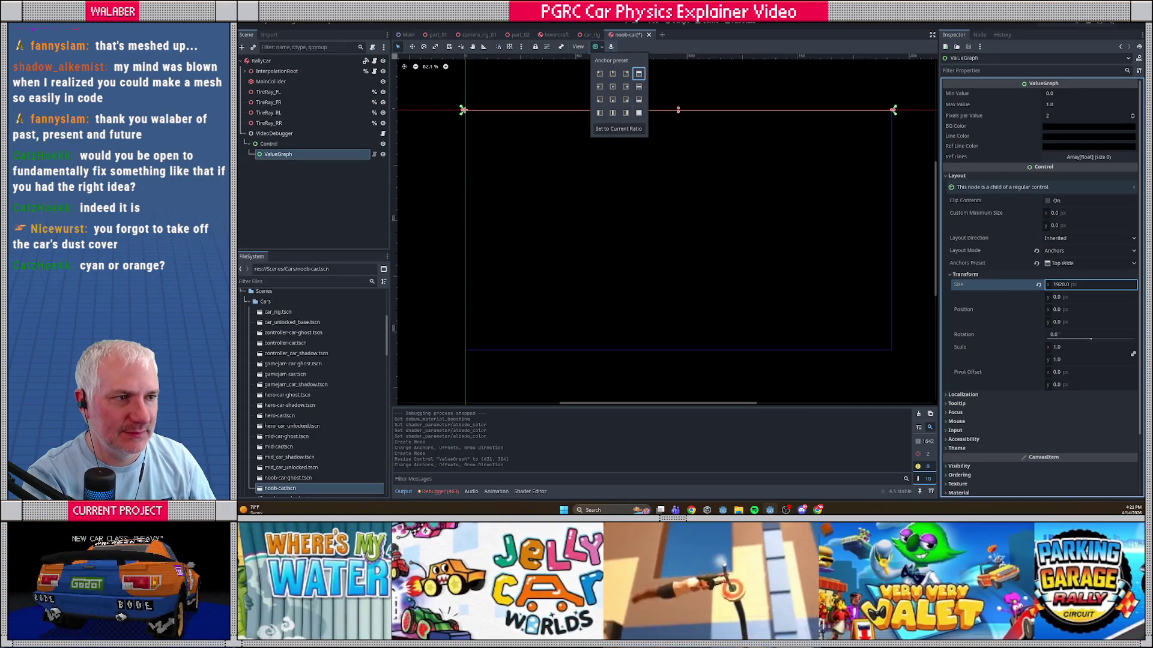
left_click_drag(677, 110, 677, 152)
left_click(1055, 127)
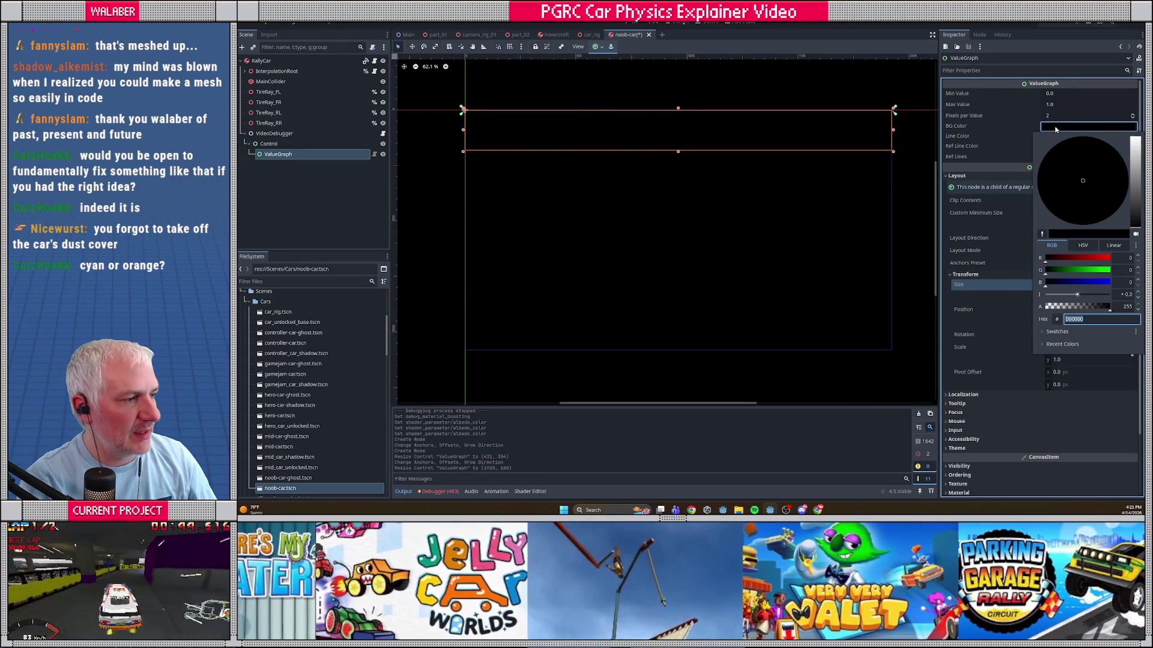
Step: Make the ValueGraph background slightly transparent and set its line colour to green
left_click(1108, 307)
left_click_drag(1107, 309, 1107, 309)
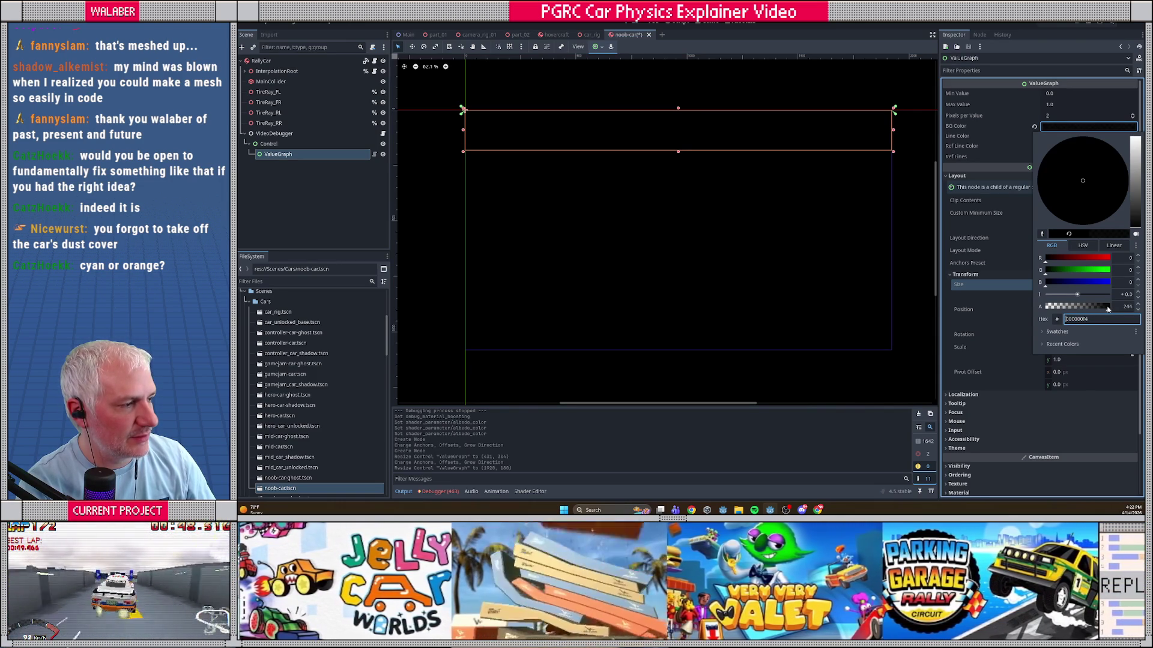
left_click(1058, 138)
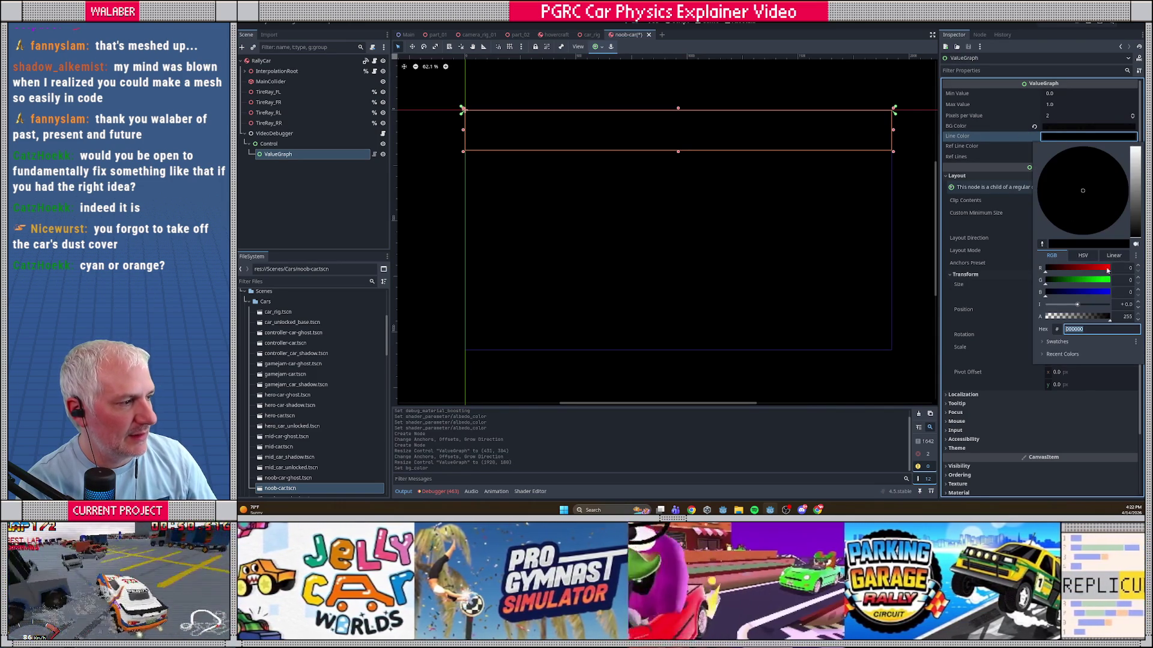
left_click(1062, 283)
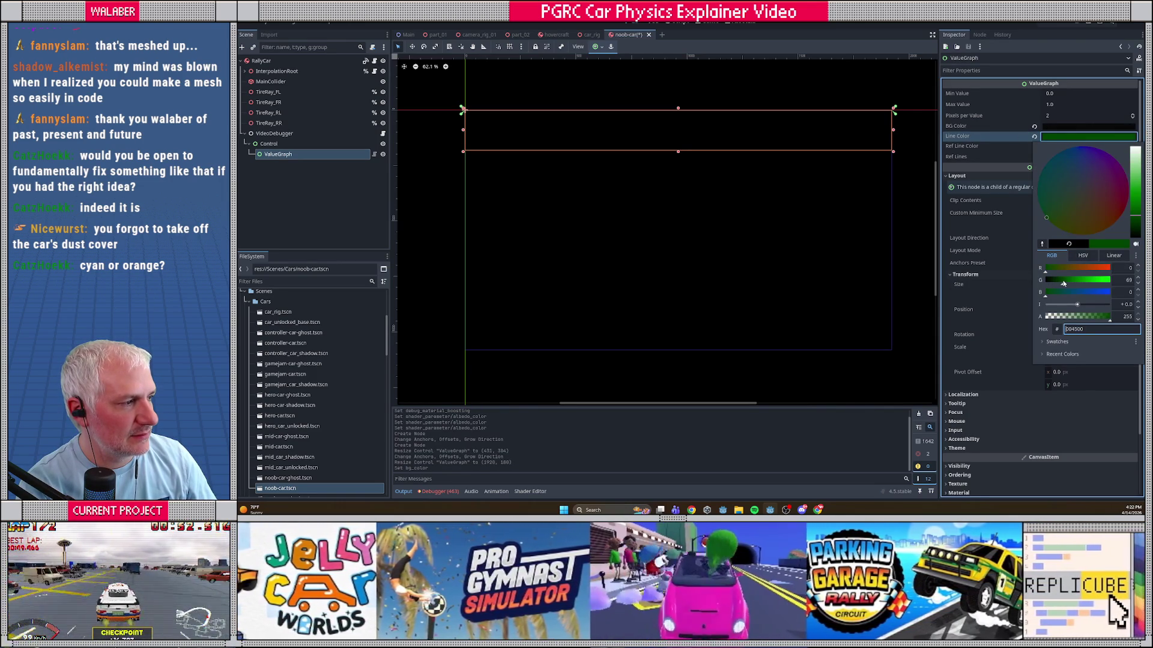
left_click_drag(1062, 283, 1065, 284)
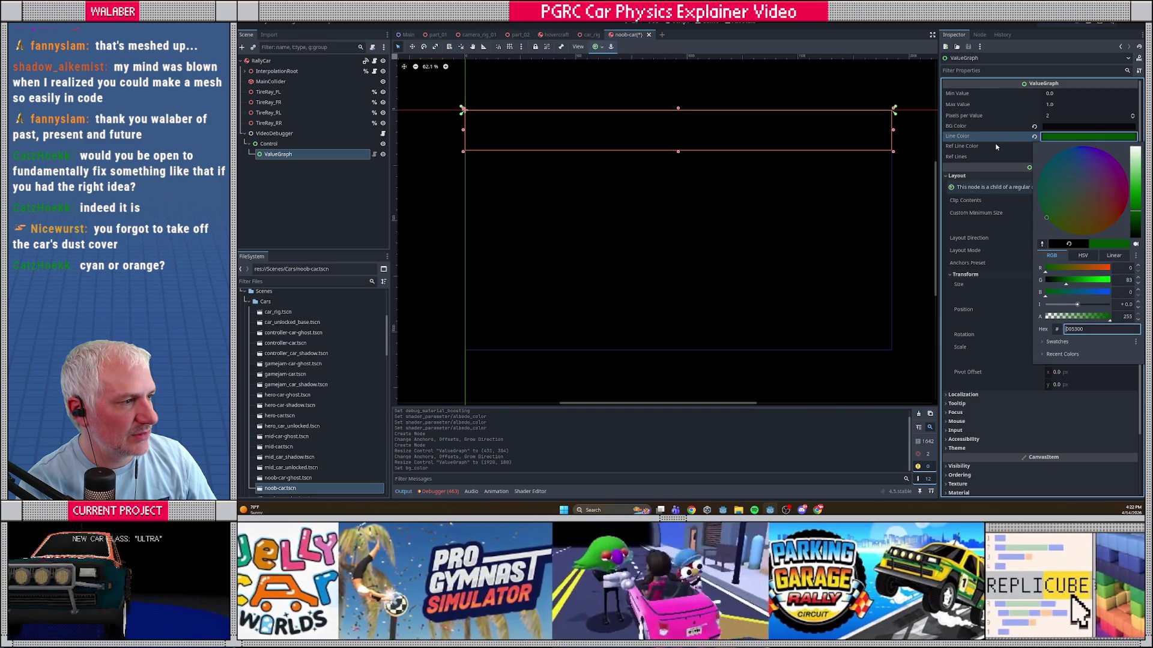
left_click(996, 149)
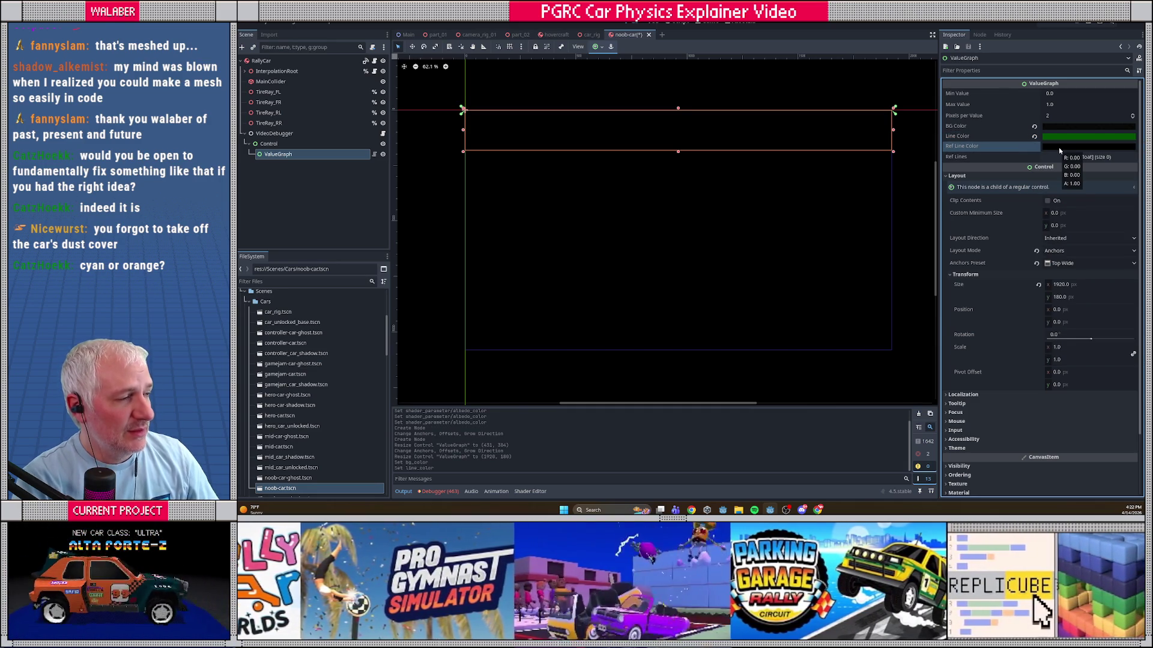
Step: Set the ValueGraph reference line colour to olive
left_click(1058, 148)
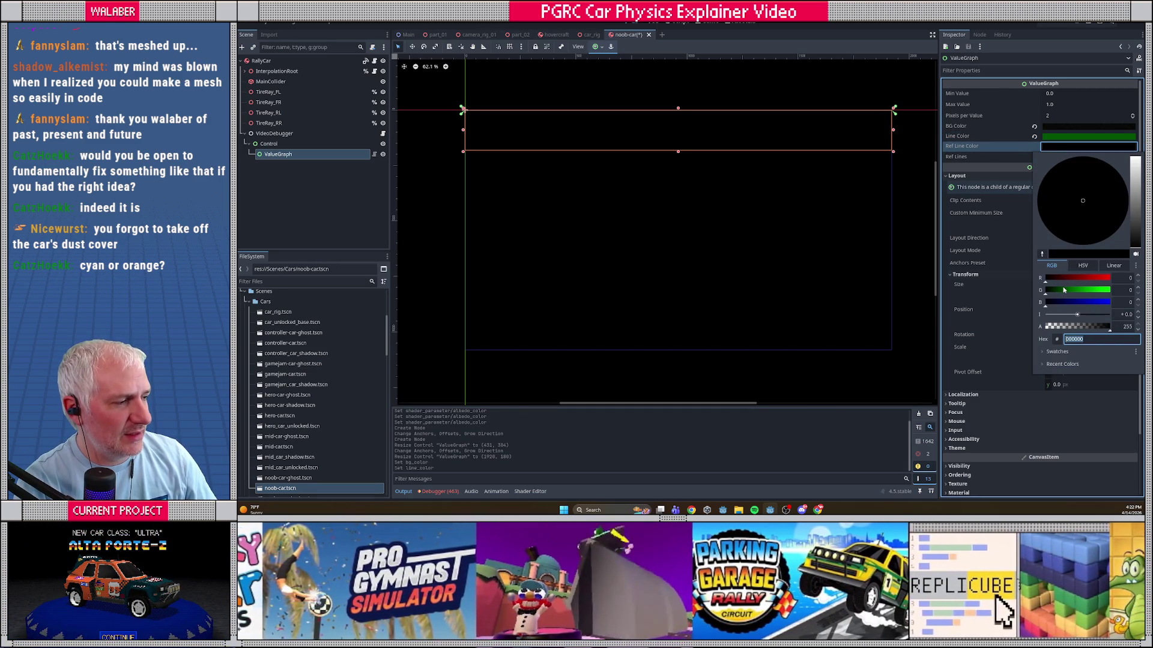
left_click(1072, 290)
left_click(1069, 278)
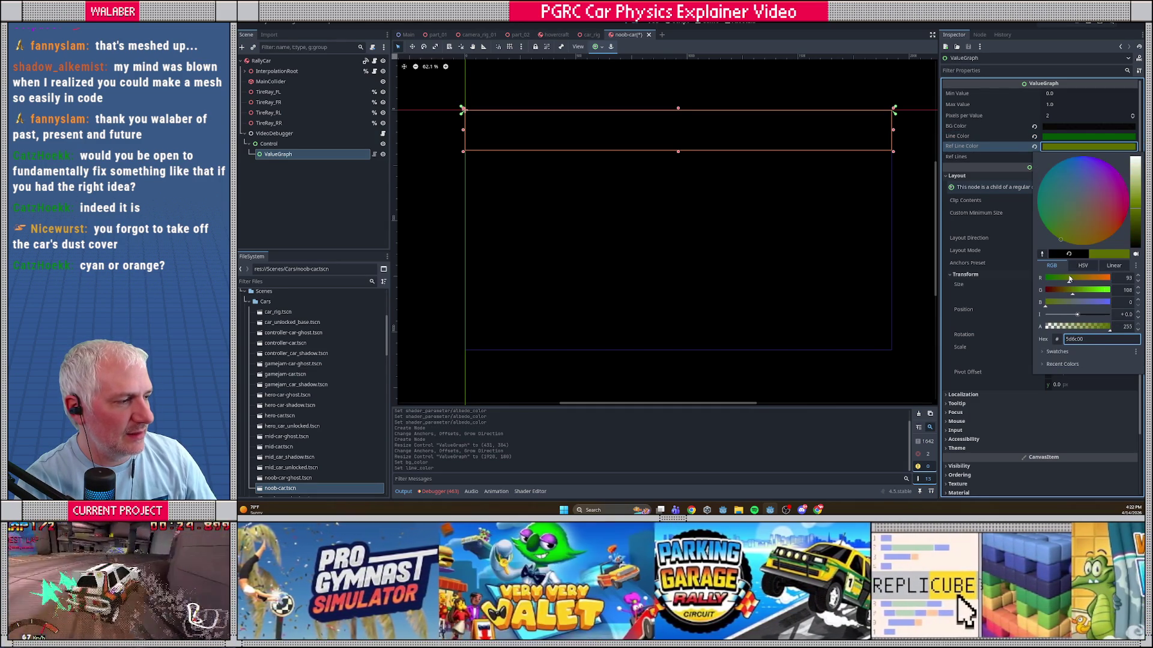
left_click_drag(1101, 292, 1120, 279)
left_click_drag(1136, 173, 1140, 210)
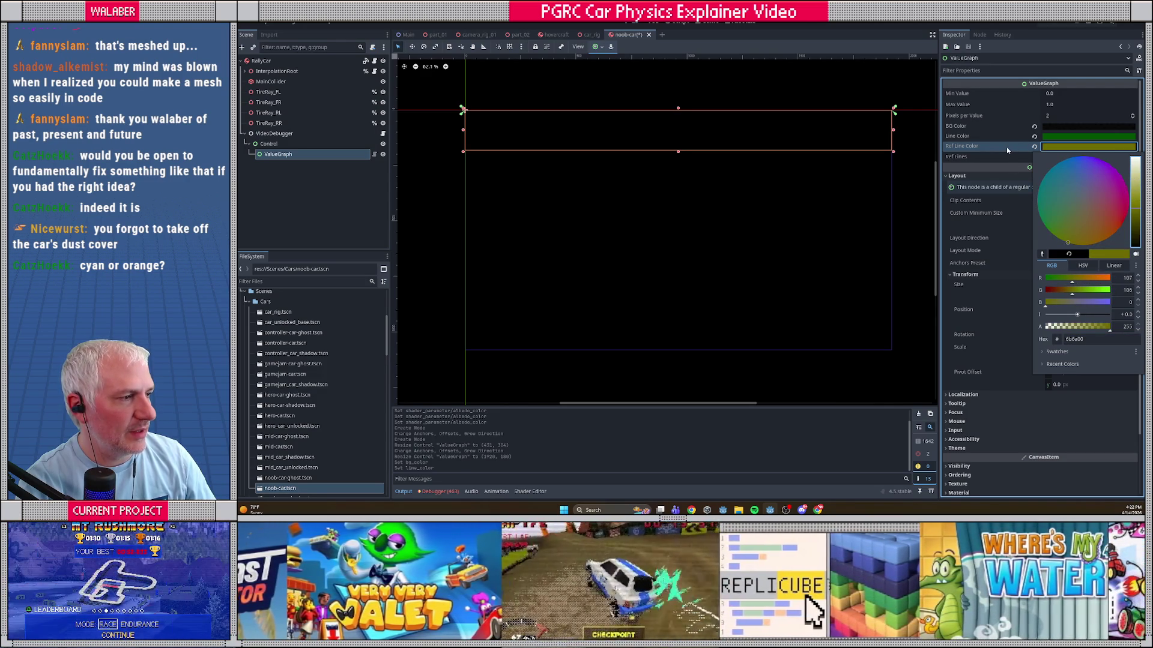
left_click(1006, 147)
Step: Brighten the graph line to vivid green, then focus the FileSystem filter box
left_click(1064, 138)
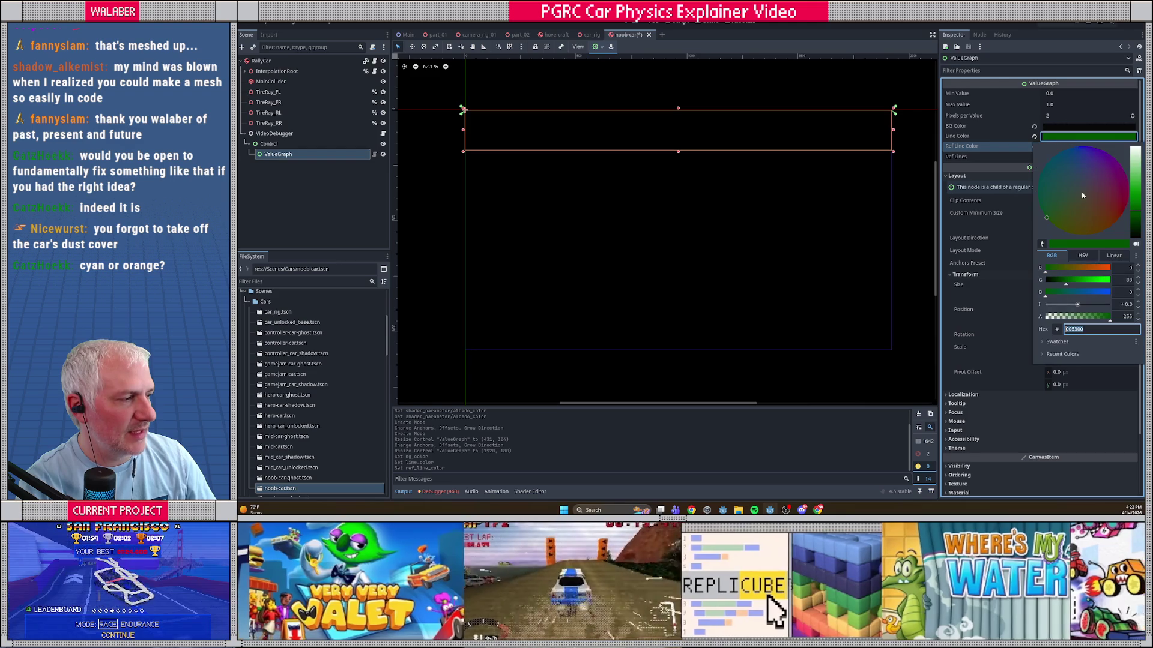
left_click_drag(1133, 200, 1136, 183)
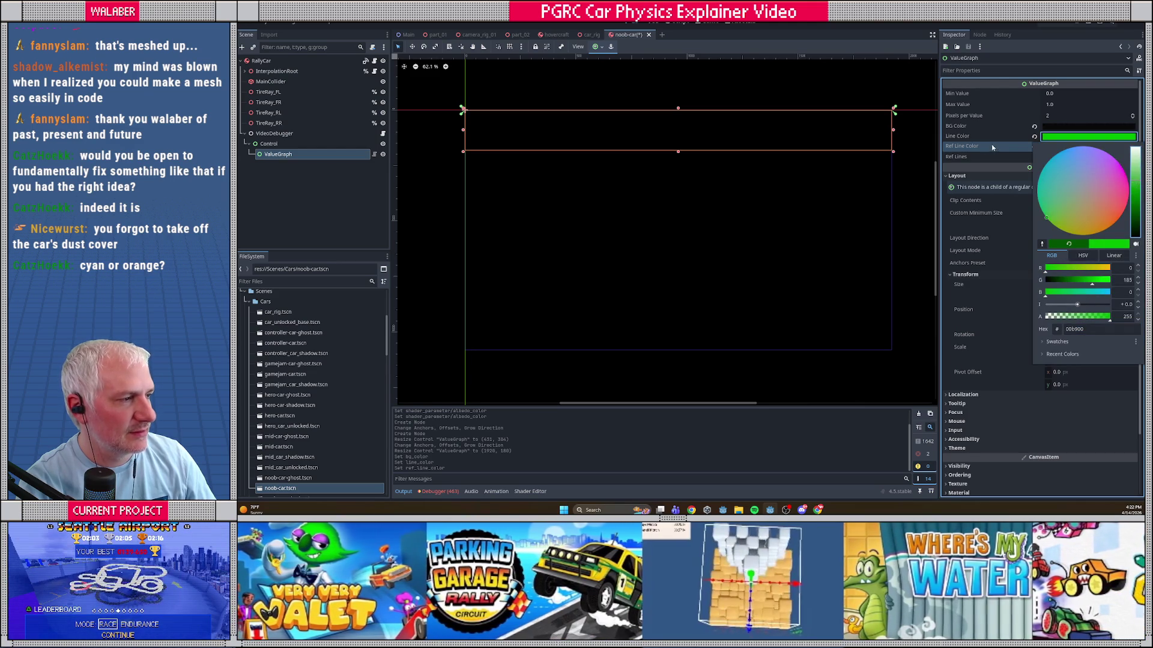
left_click(993, 147)
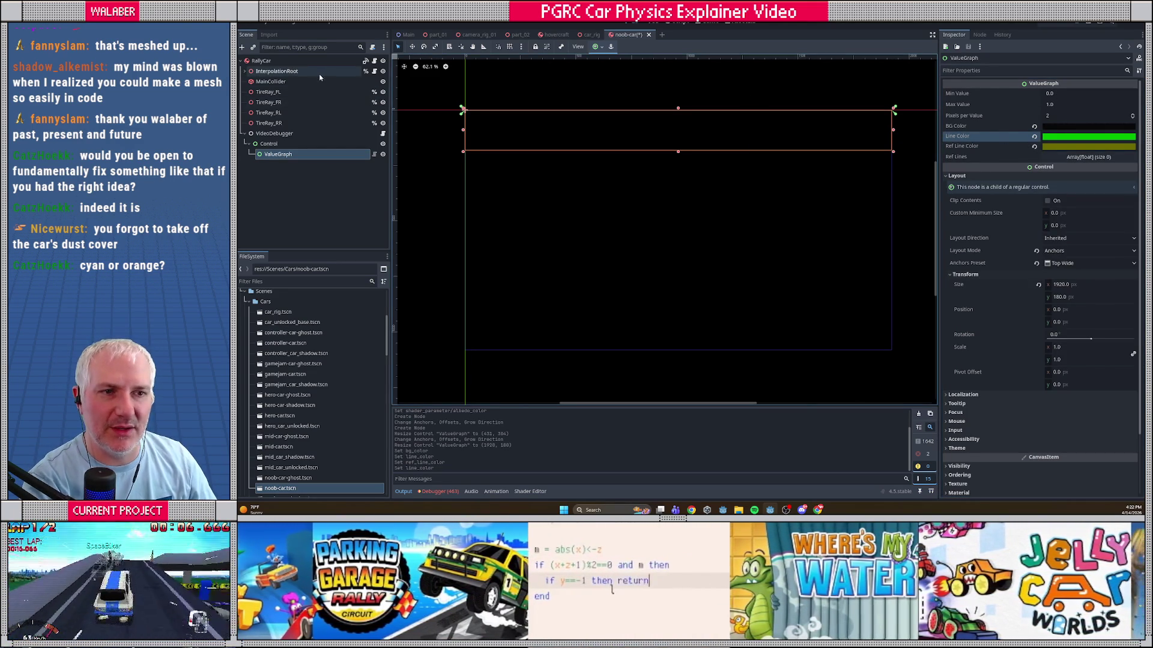
left_click(316, 281)
Step: Check the noob-car-params.tres acceleration and deceleration settings, then return to ValueGraph
type("noob")
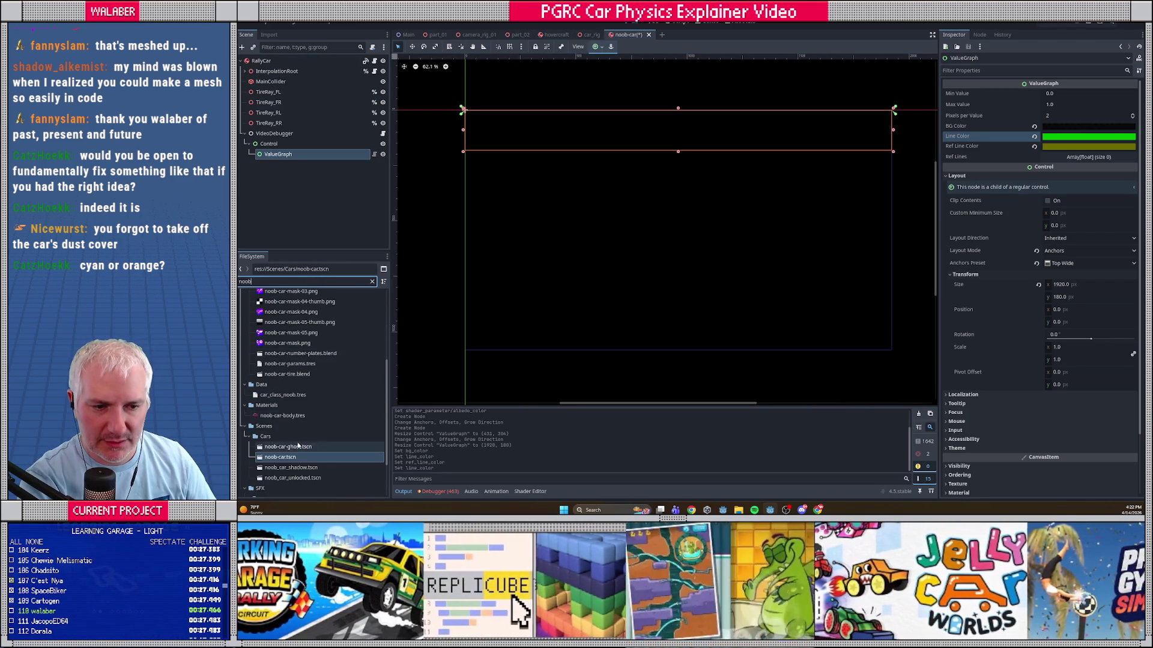
scroll(306, 397, "up", 3)
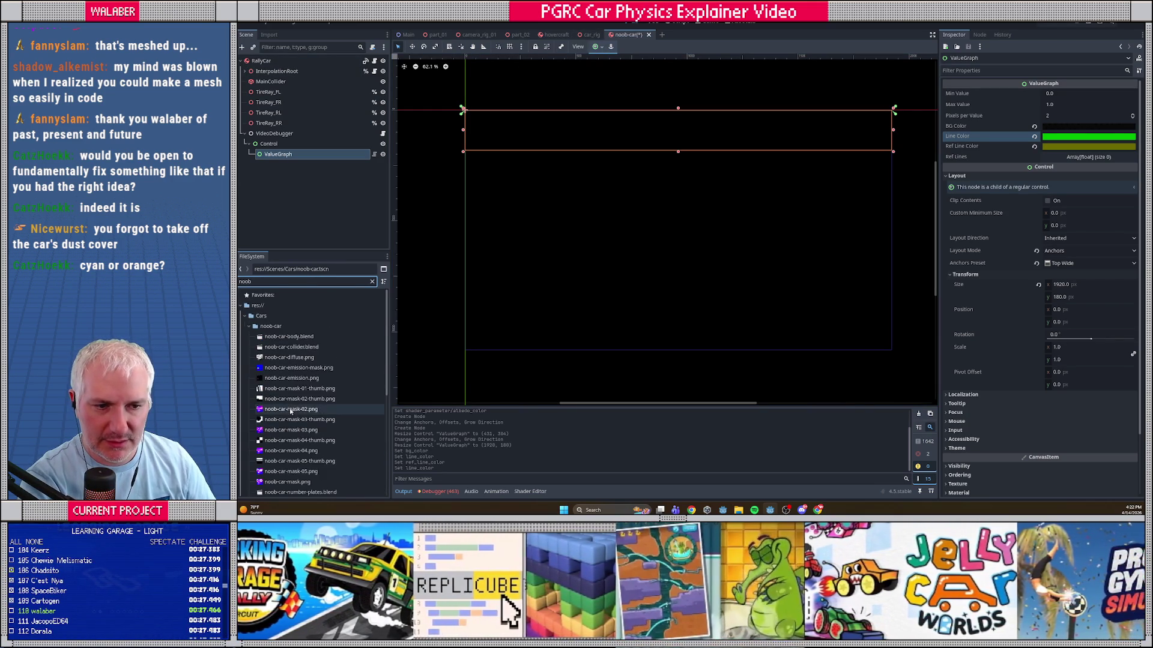
scroll(306, 397, "down", 2)
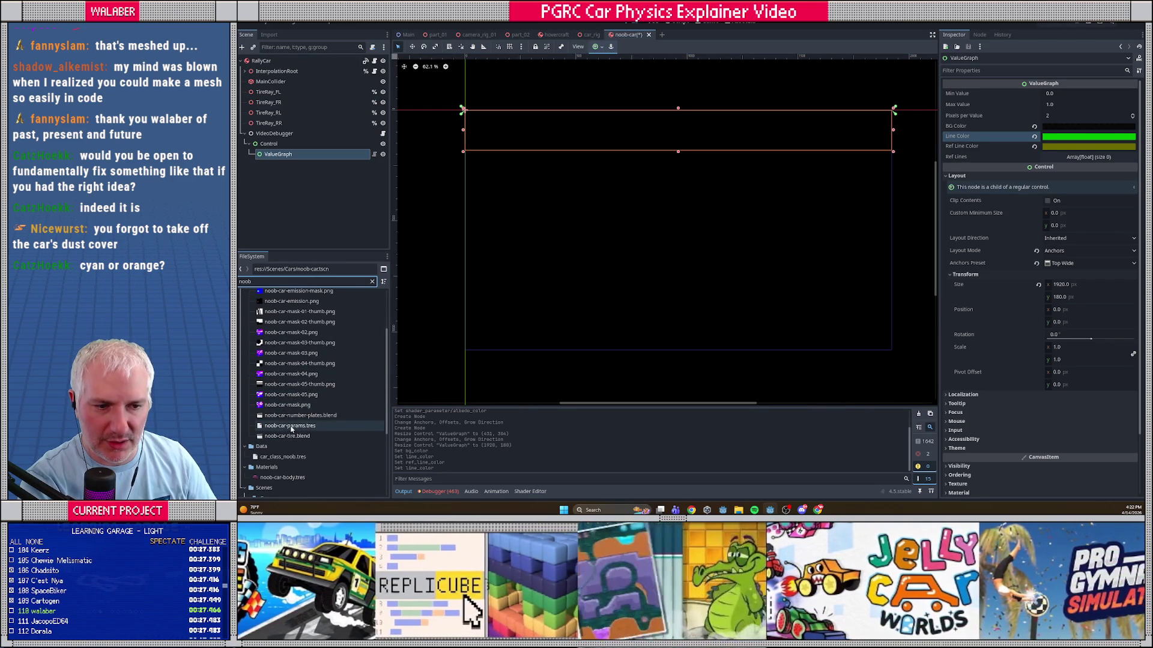
left_click(306, 426)
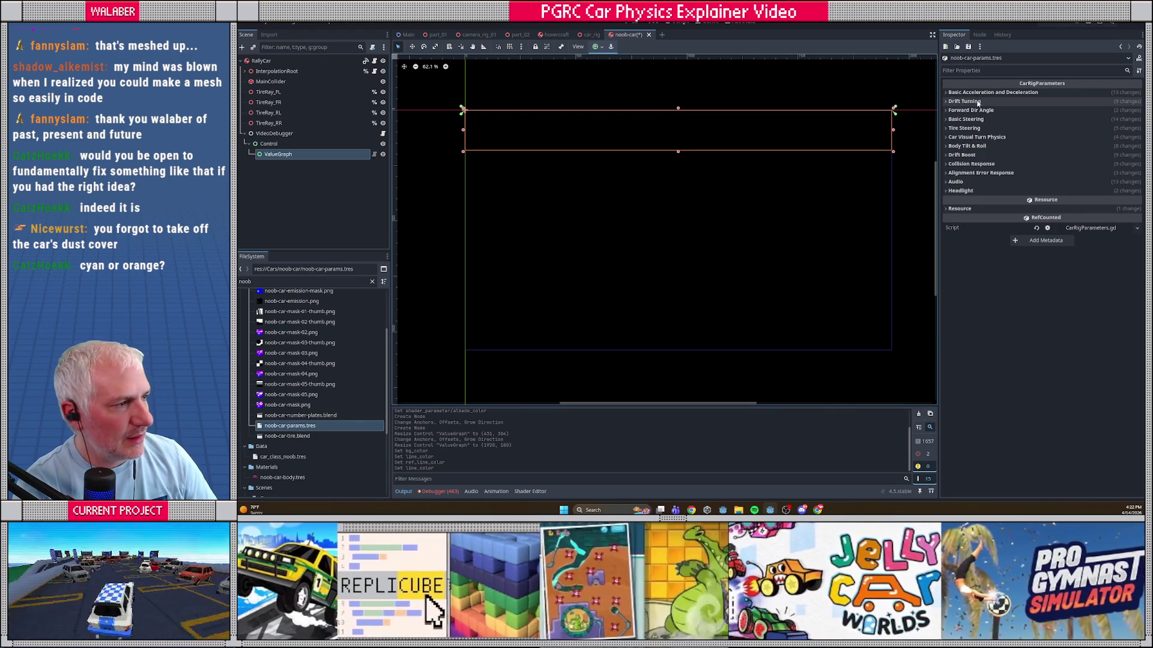
left_click(975, 94)
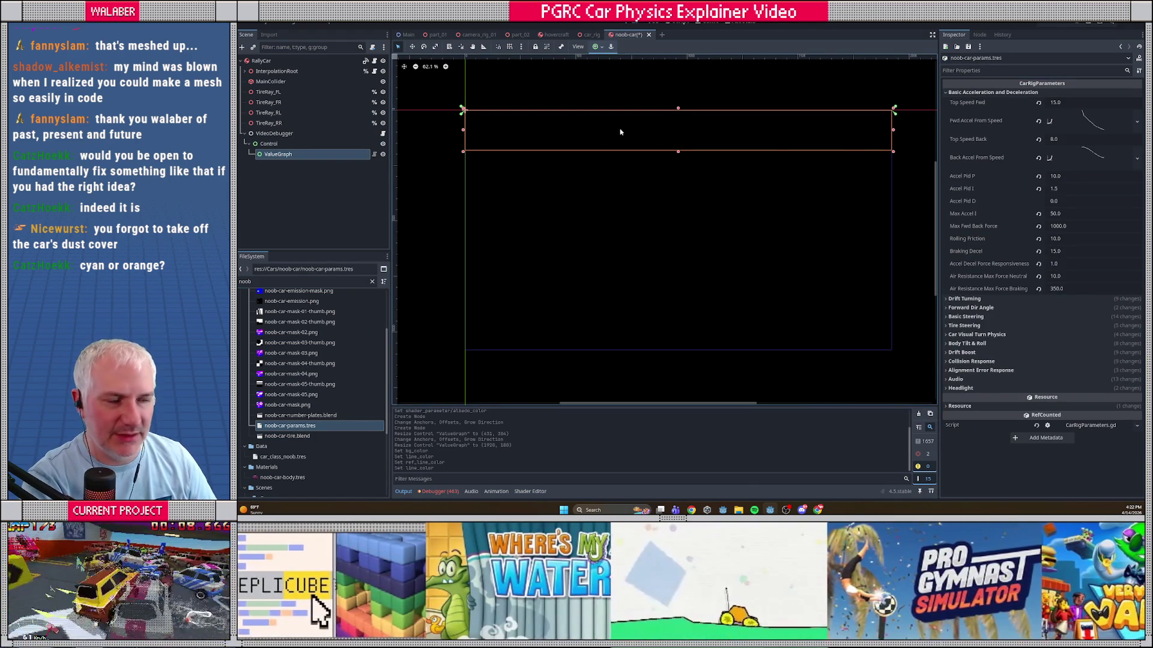
left_click(288, 154)
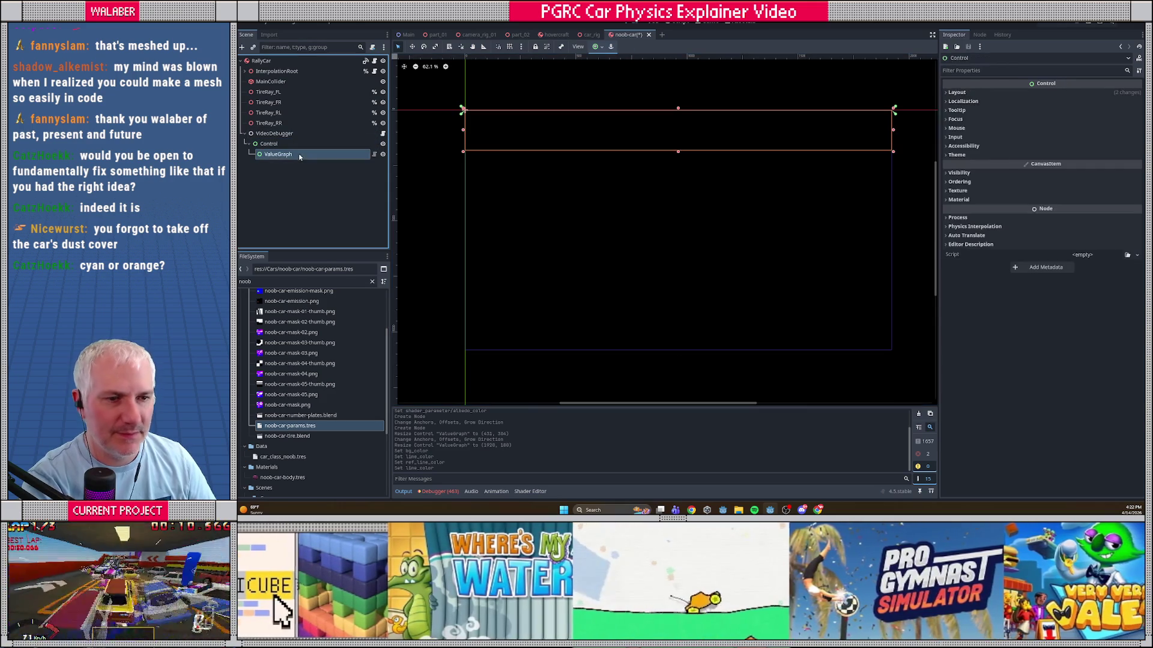
Step: Set ValueGraph's Max Value to 40 and add reference lines at 15 and 30
left_click(1065, 95)
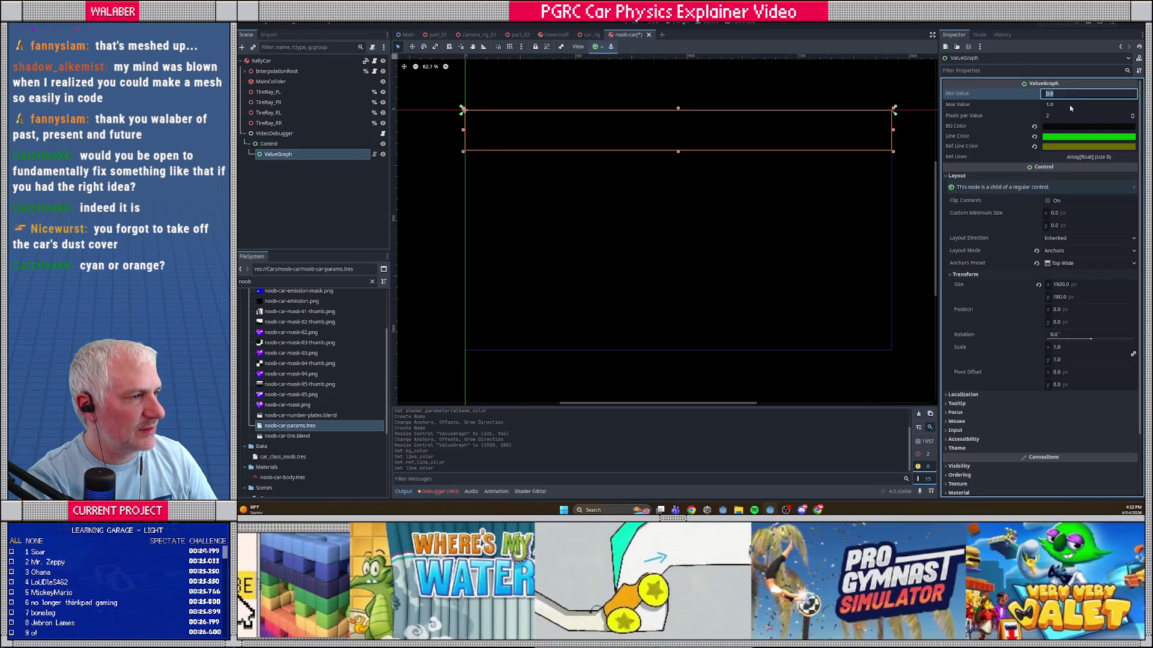
left_click(1067, 105)
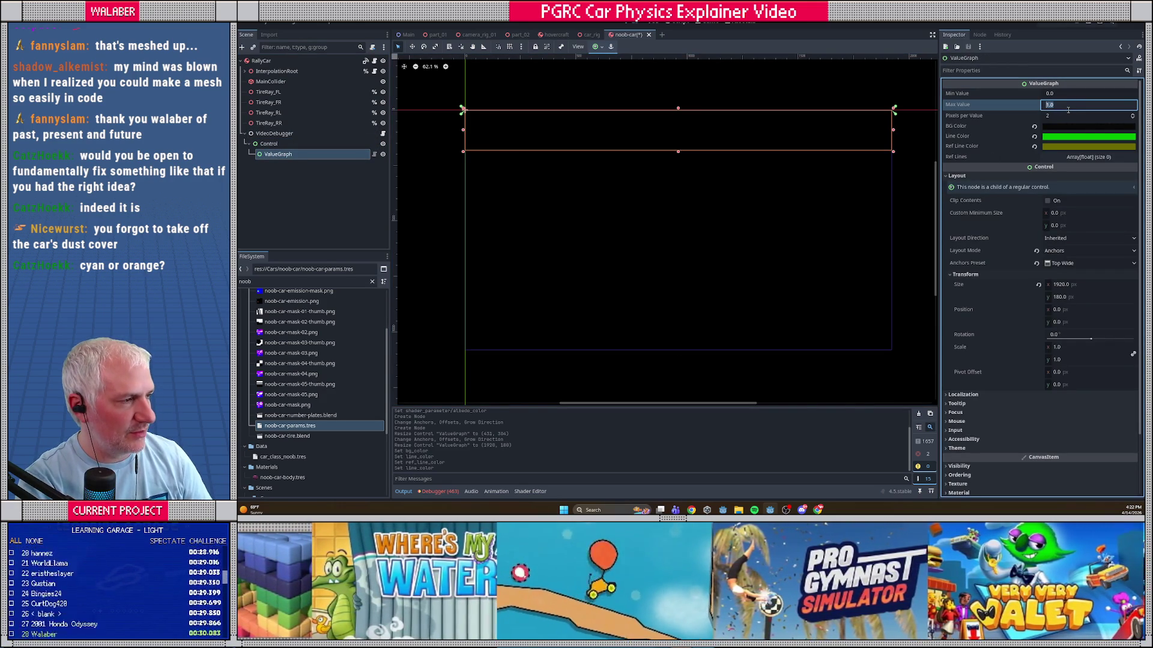
type("40")
key("Return")
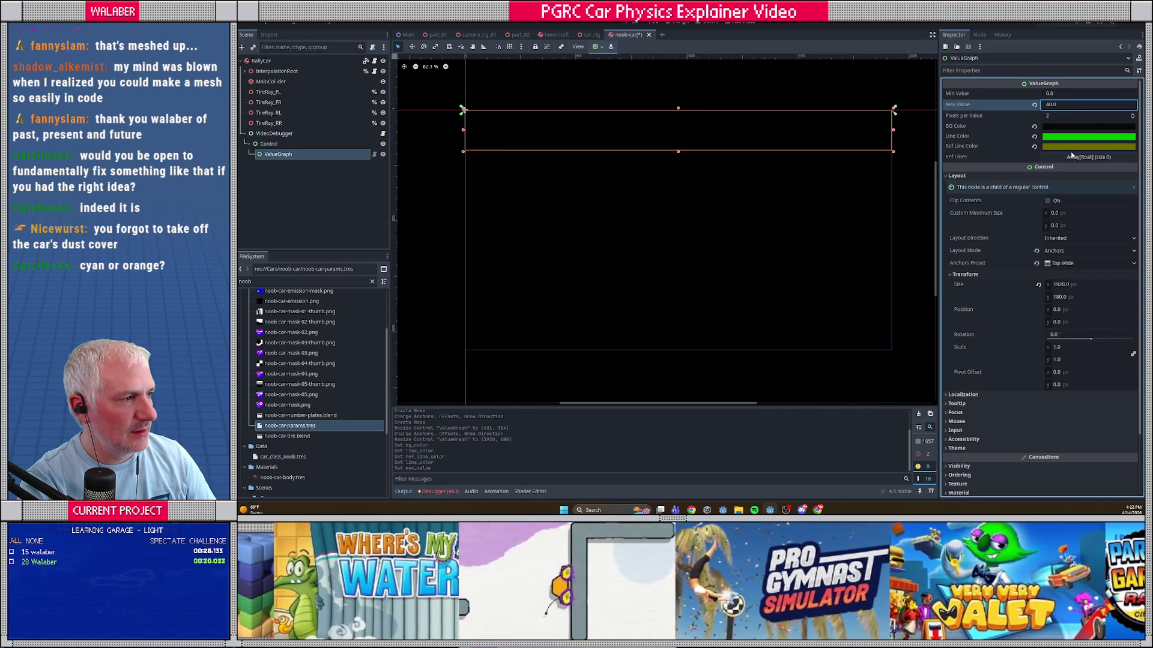
left_click(1072, 156)
left_click(1062, 181)
left_click(1070, 183)
type("15")
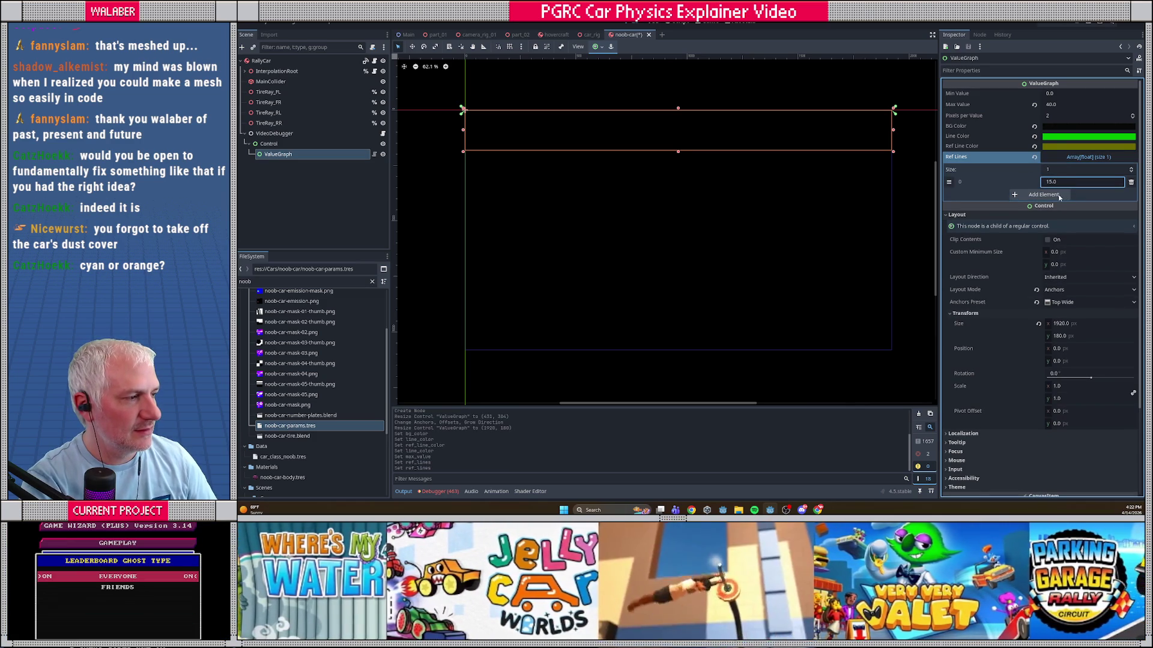
left_click(1067, 194)
left_click(1068, 195)
type("30")
key("Return")
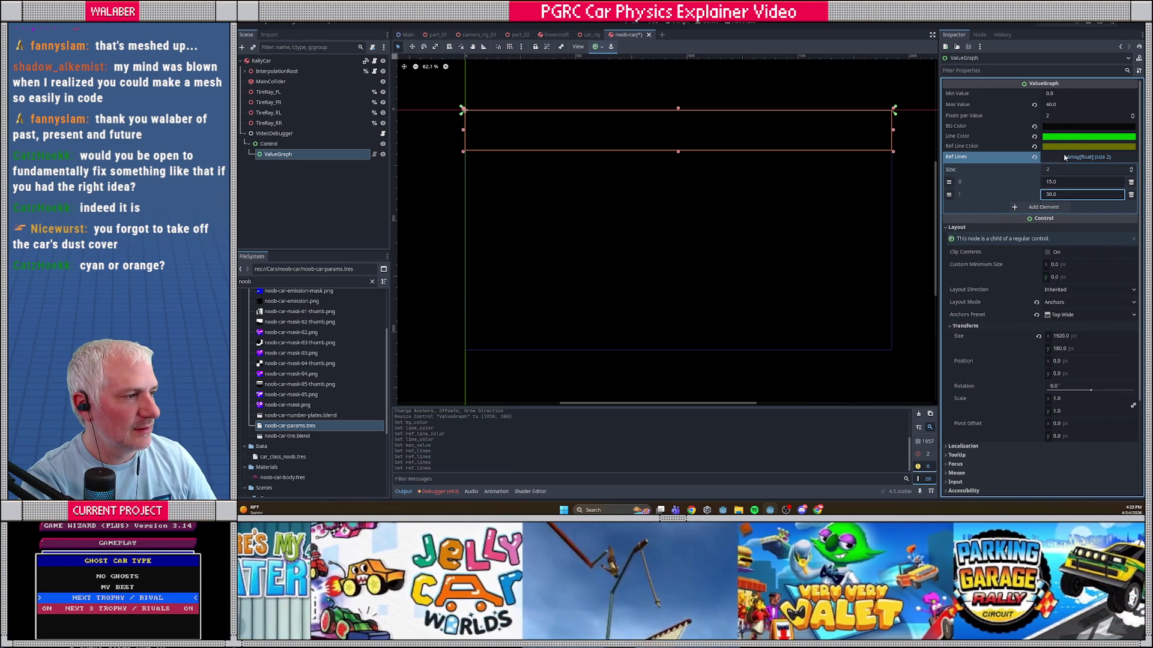
Step: Raise Max Value to 45, add a third reference line at 45, and set pixels per value to 1
left_click(1062, 105)
type("45")
key("Return")
left_click(1044, 207)
left_click(1066, 208)
type("45")
key("Return")
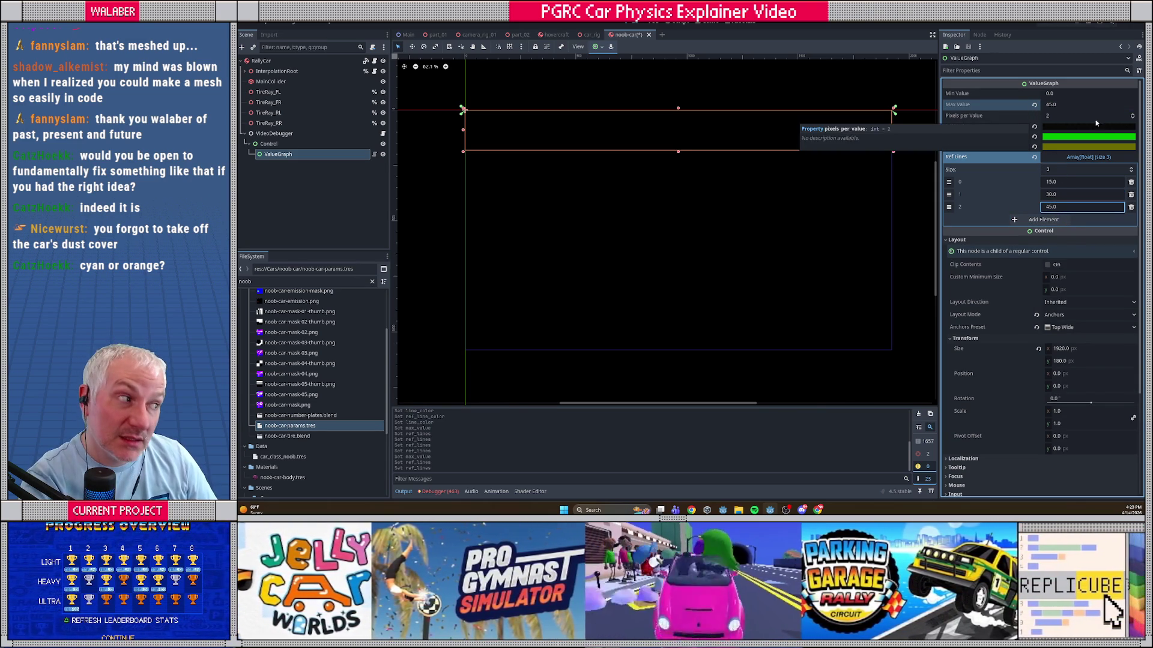
left_click(1045, 117)
type("1")
key("Return")
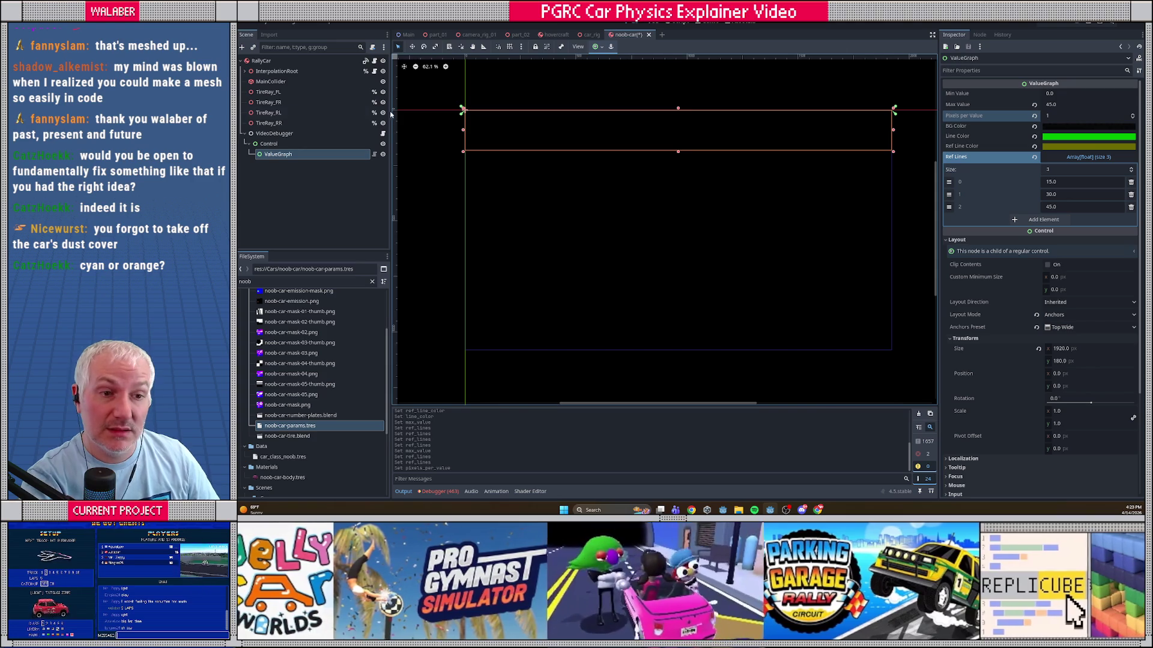
Step: Make the ValueGraph 225 px tall, save the scene, and open the VideoDebugger's video_debugger.gd script
key("ctrl+s")
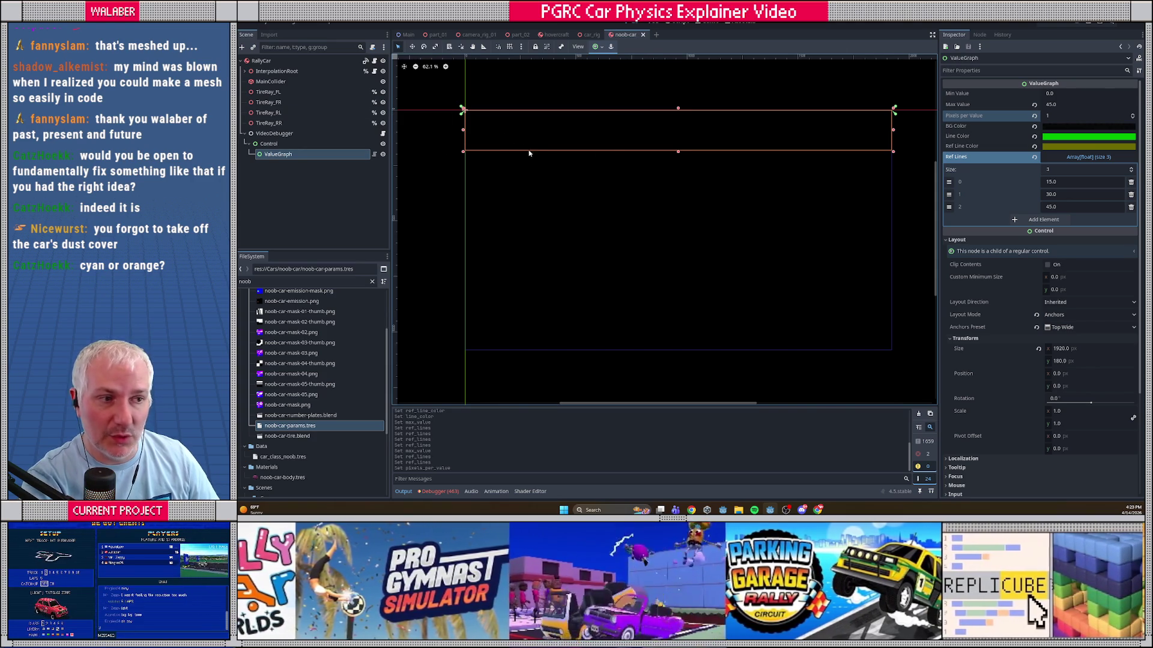
left_click_drag(678, 152, 652, 163)
key("ctrl+s")
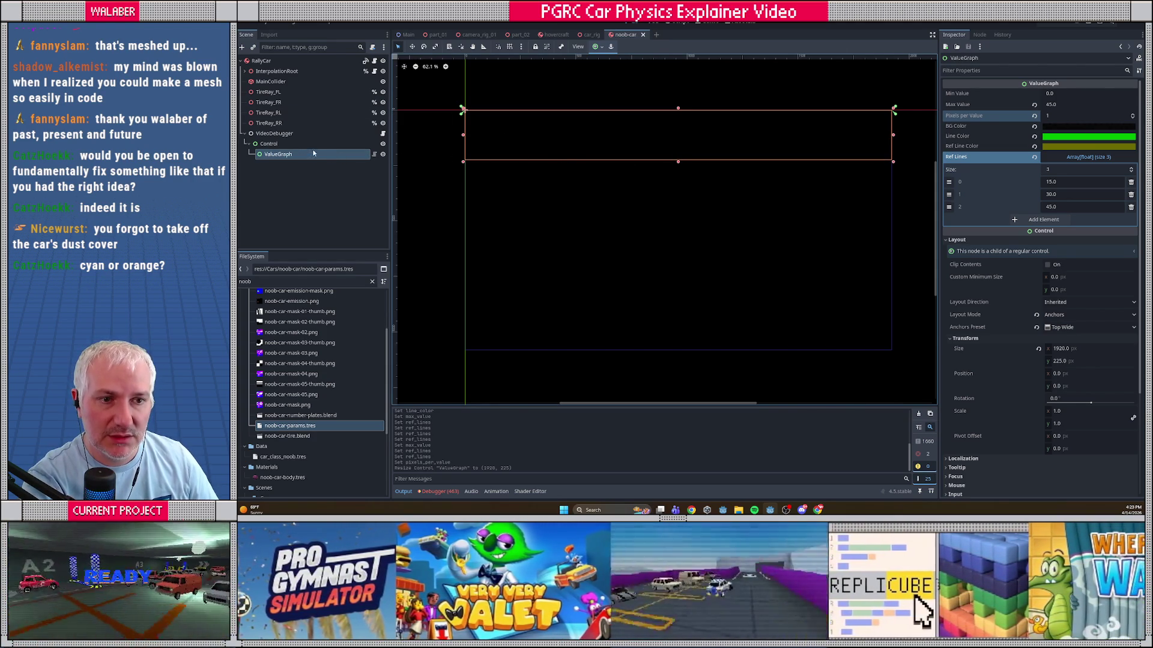
left_click(384, 134)
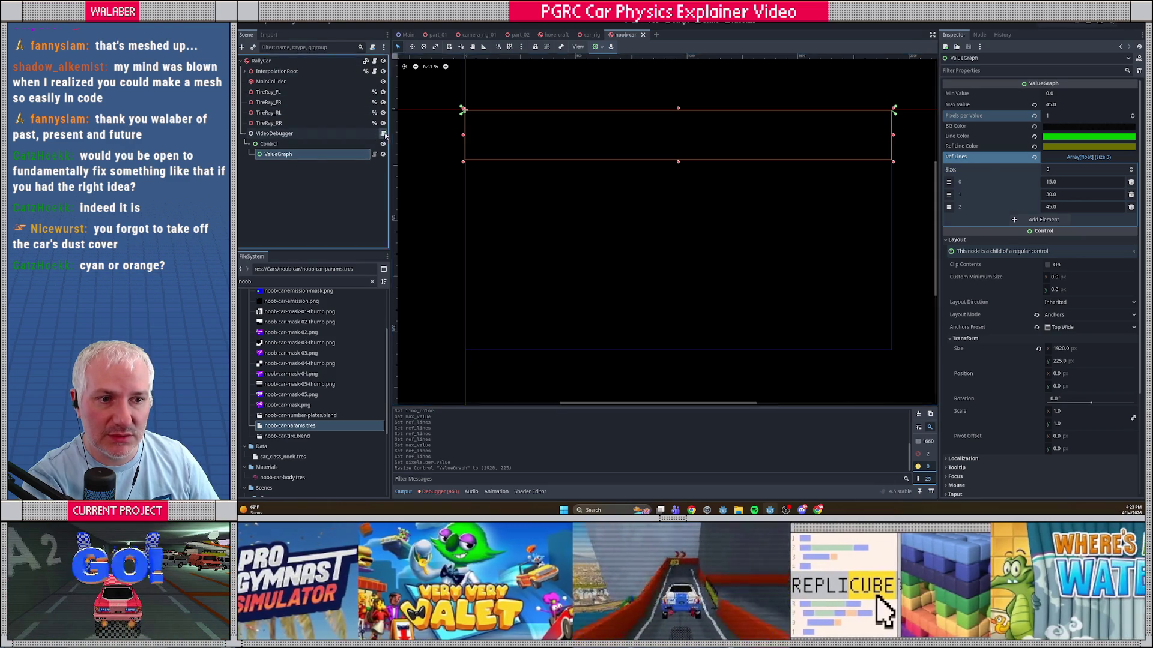
left_click(384, 135)
scroll(624, 167, "up", 15)
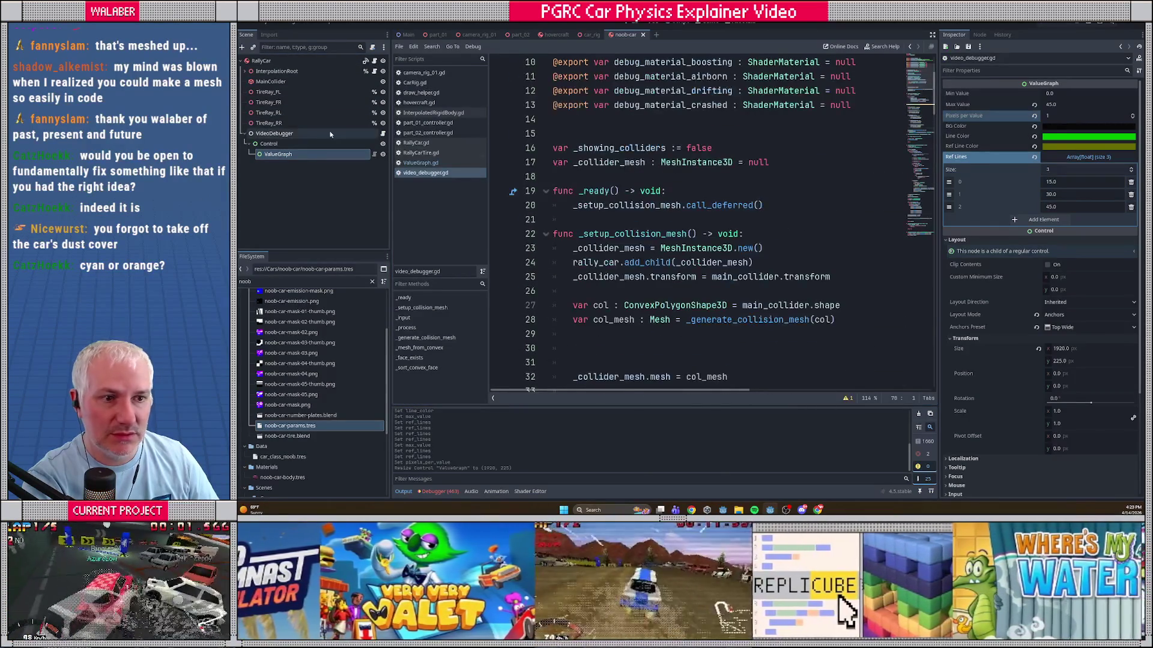
Step: Rename the Control node under VideoDebugger to DebugOverlay
left_click(296, 146)
double_click(296, 146)
type("DebugOver")
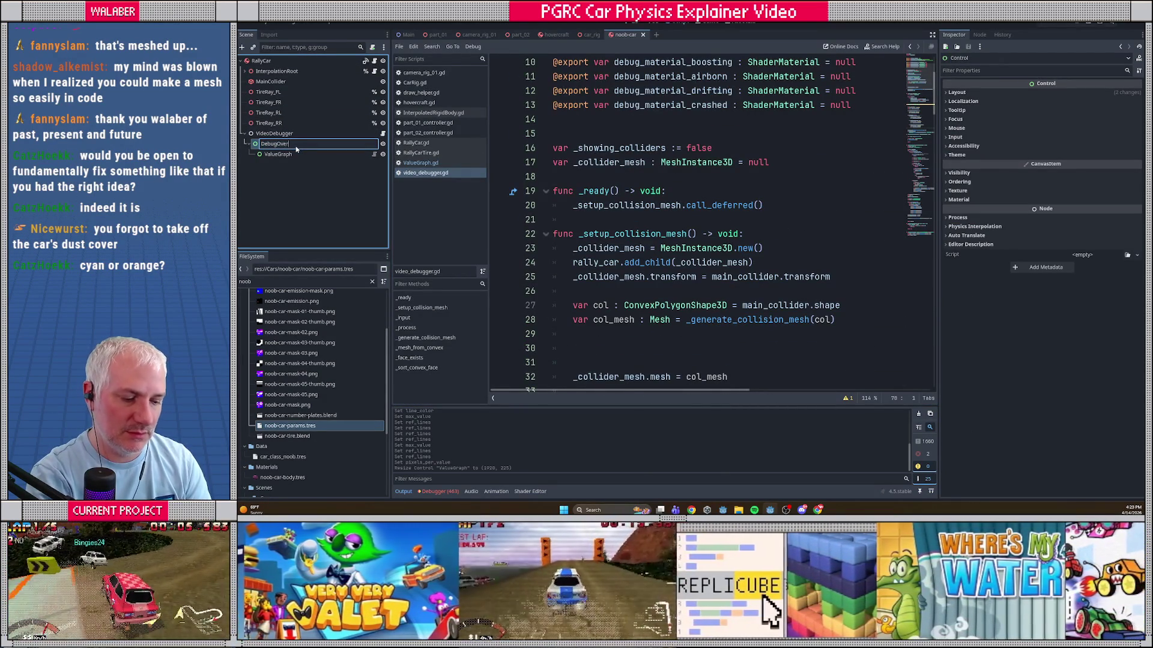
type("lay")
key("Return")
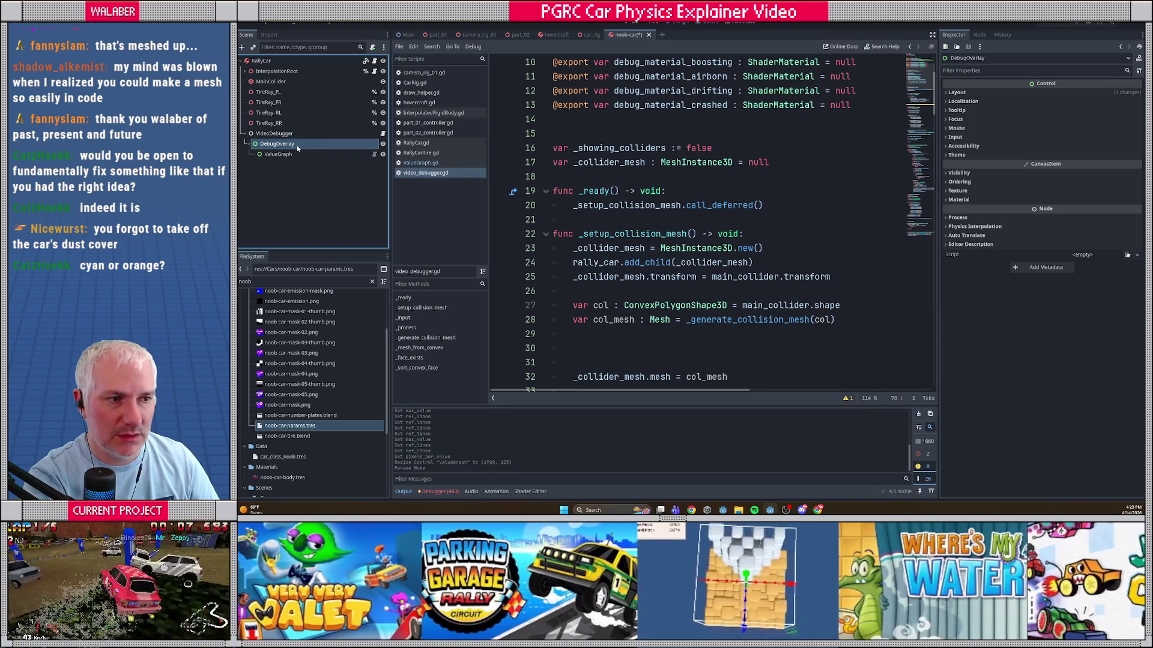
scroll(622, 145, "up", 3)
left_click_drag(309, 143, 554, 163)
key("Return")
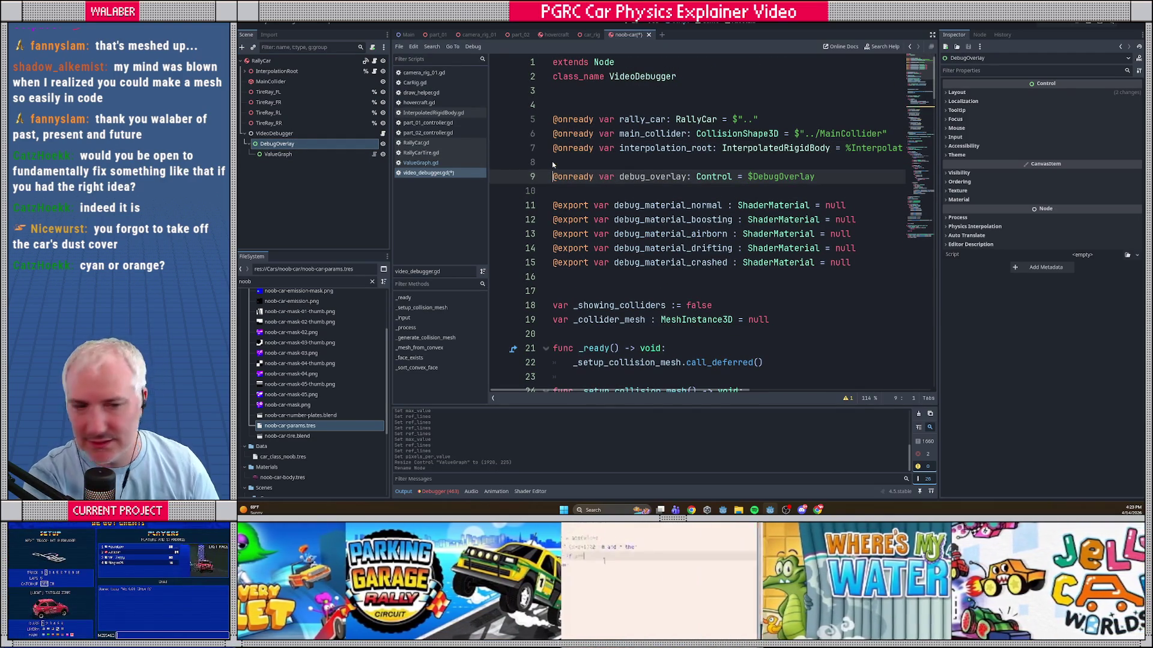
left_click(275, 155)
left_click_drag(275, 155, 540, 191)
key("ctrl+s")
double_click(649, 190)
scroll(606, 199, "down", 14)
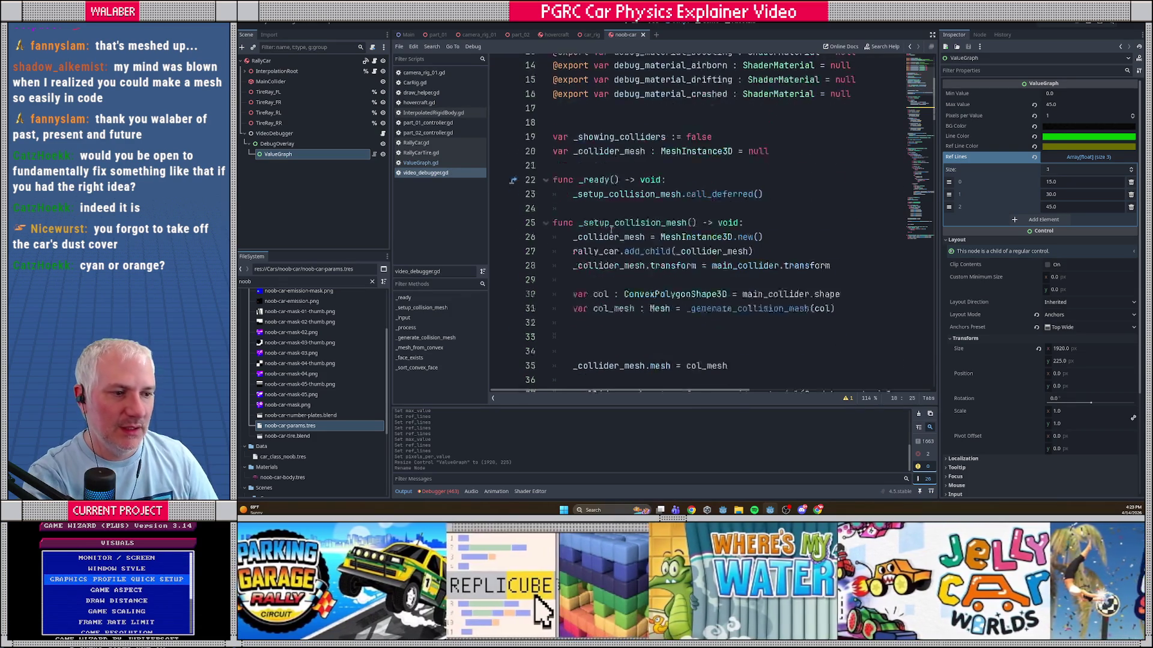
left_click(605, 190)
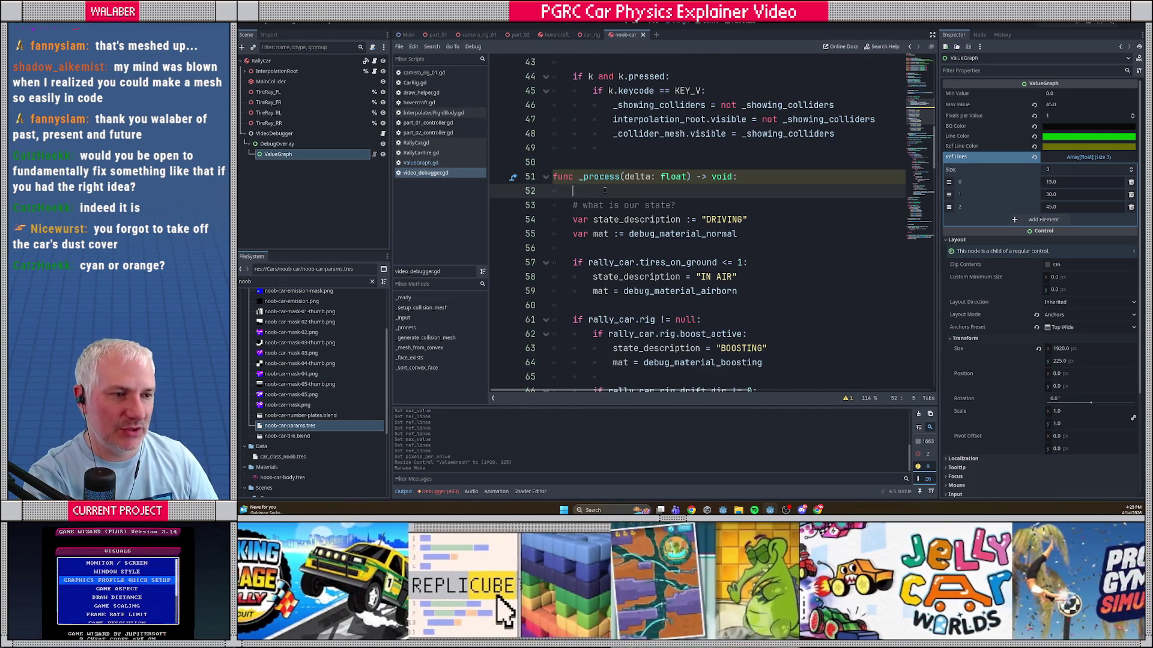
Step: Add the line value_graph.push_value(rally_car.rig.get_speed()) at the top of _process
key("Return")
type("value_graph.")
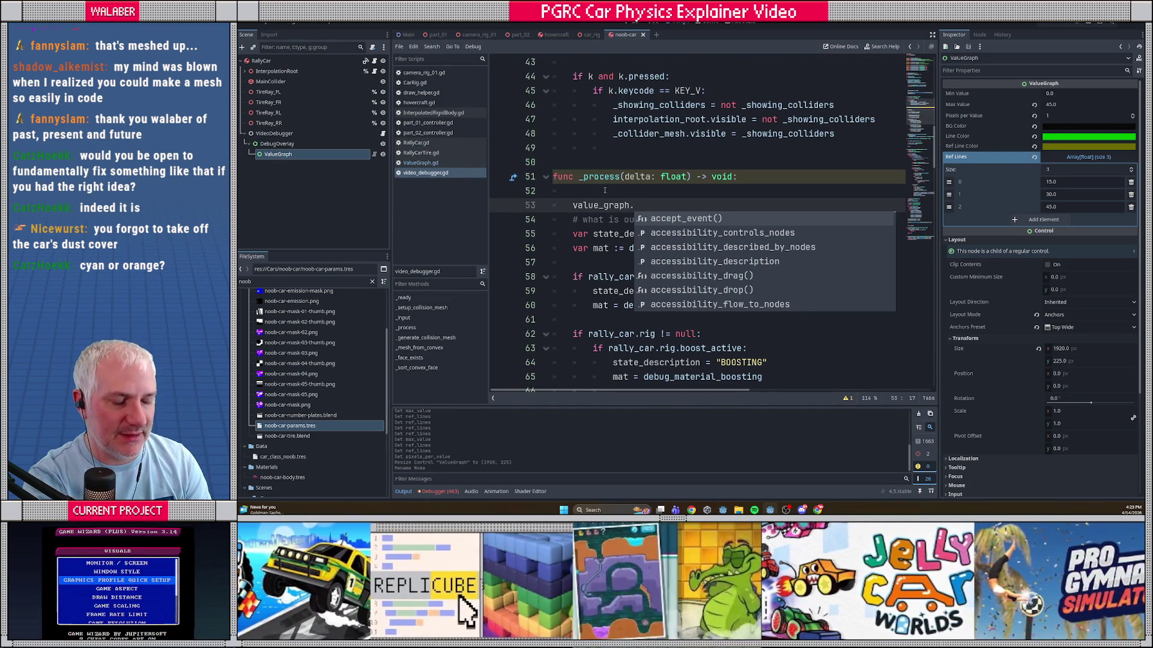
type("p")
key("BackSpace")
type("va")
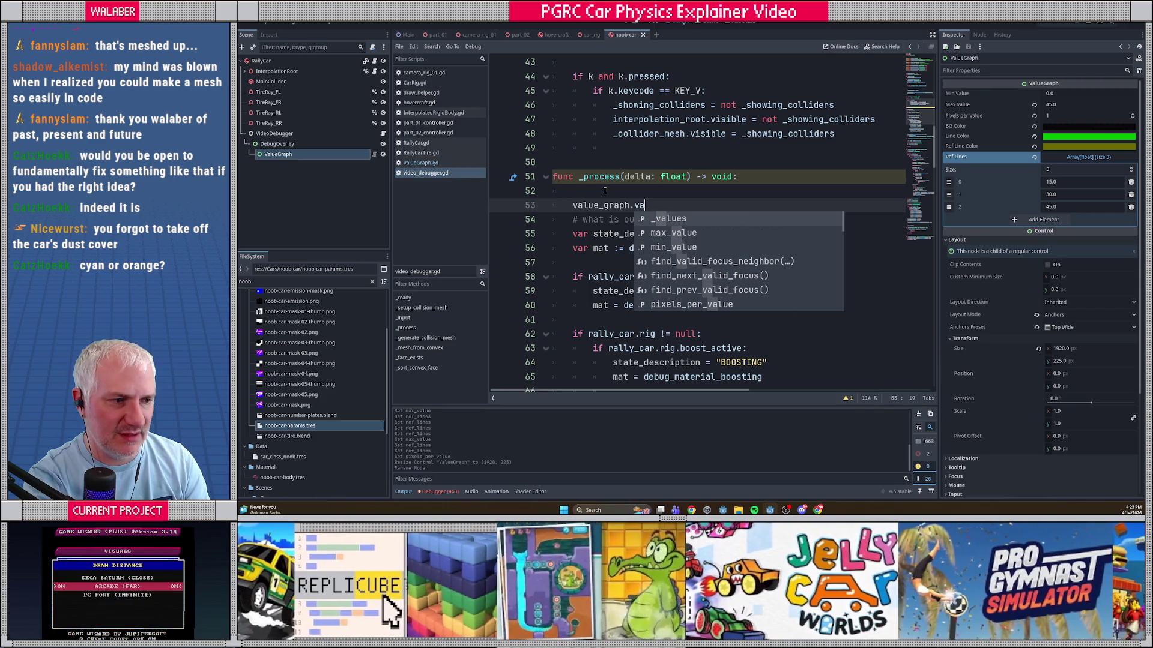
key("BackSpace")
key("BackSpace")
type("se")
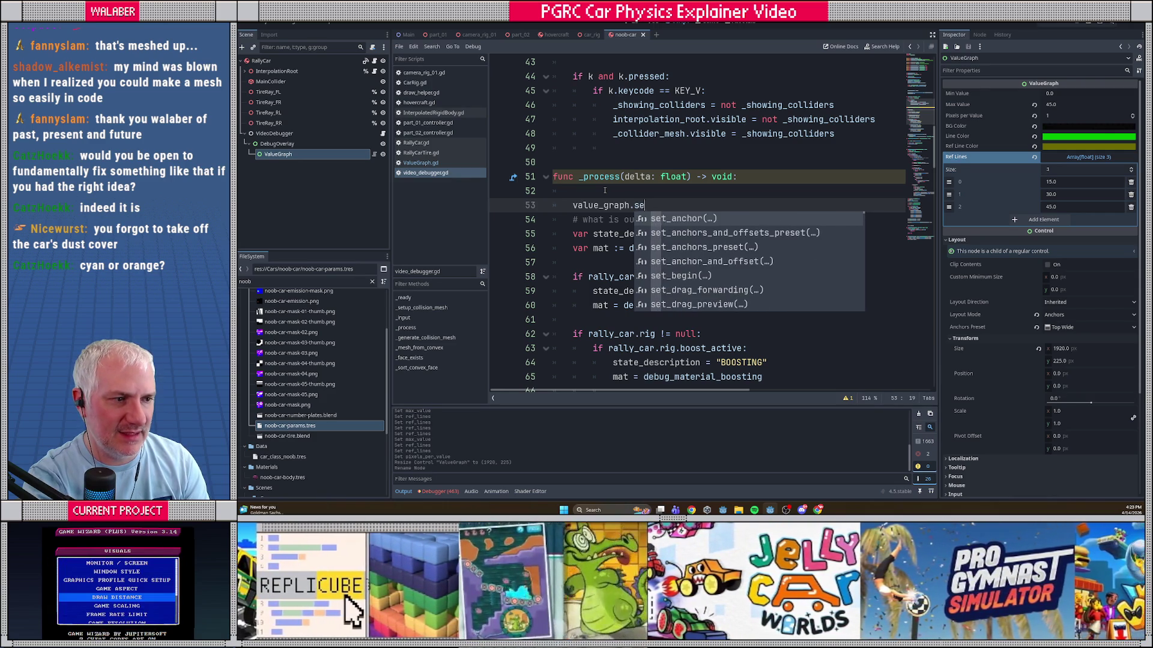
key("BackSpace")
key("BackSpace")
type("pu")
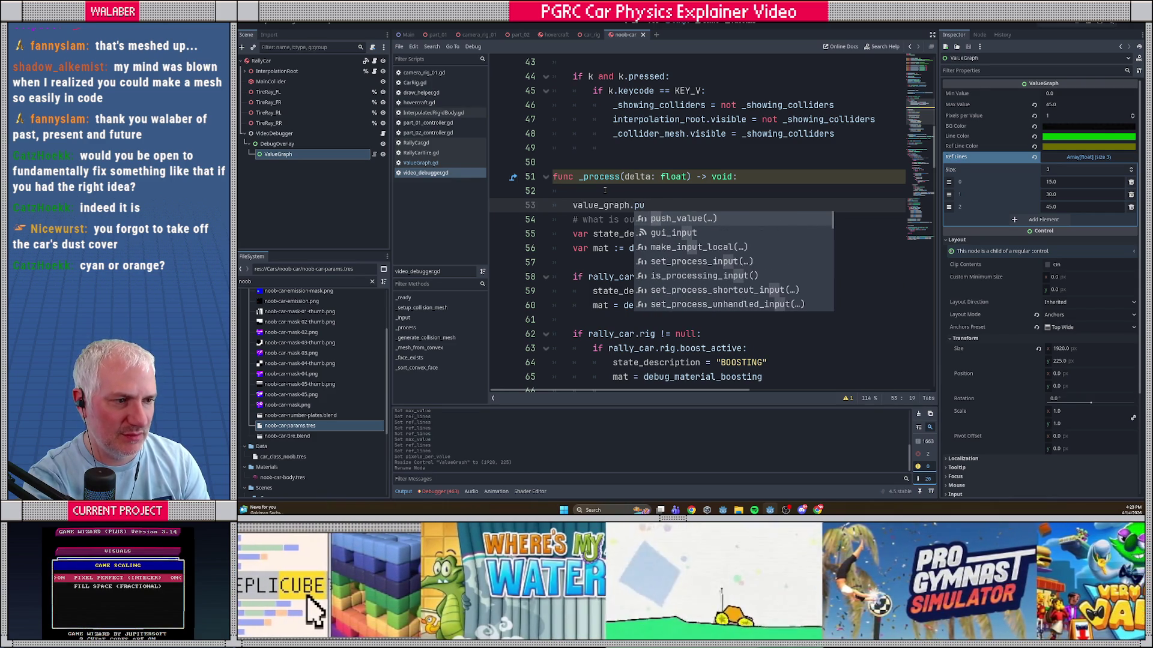
key("Return")
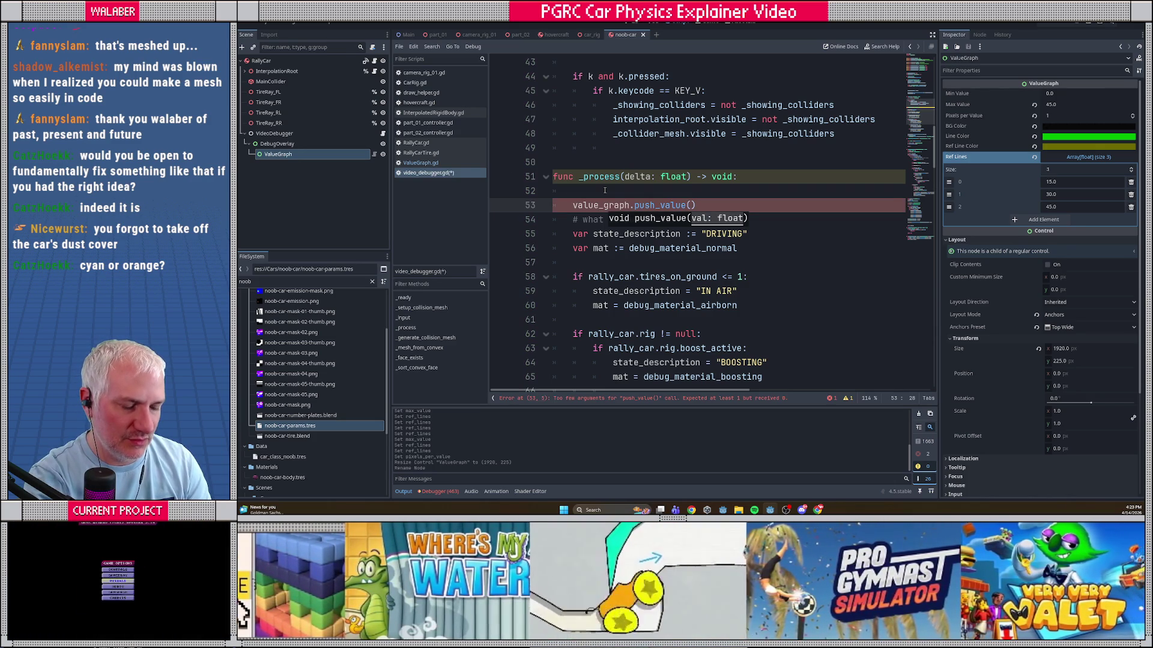
type("rally_car.rig.")
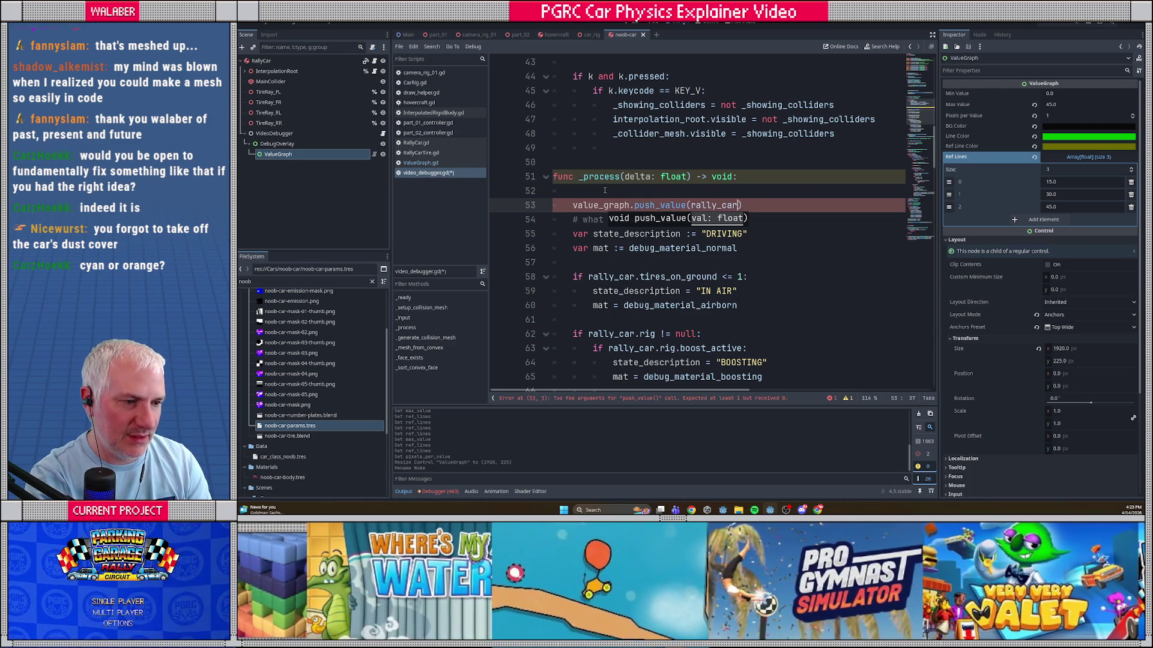
type("for")
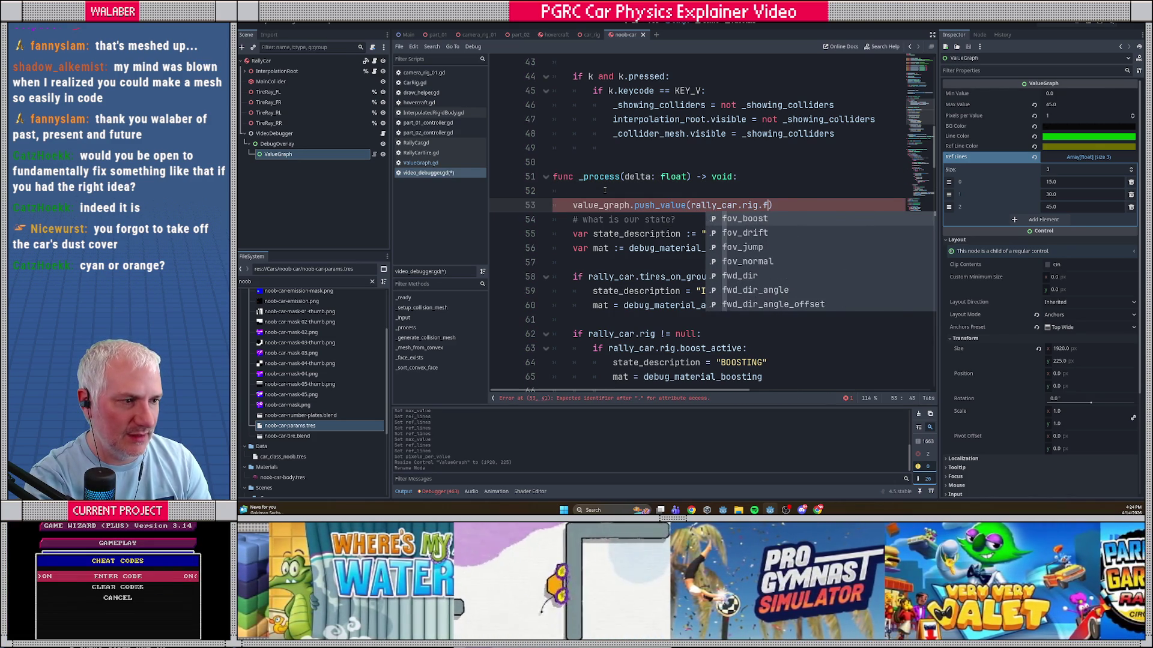
key("BackSpace")
key("BackSpace")
key("BackSpace")
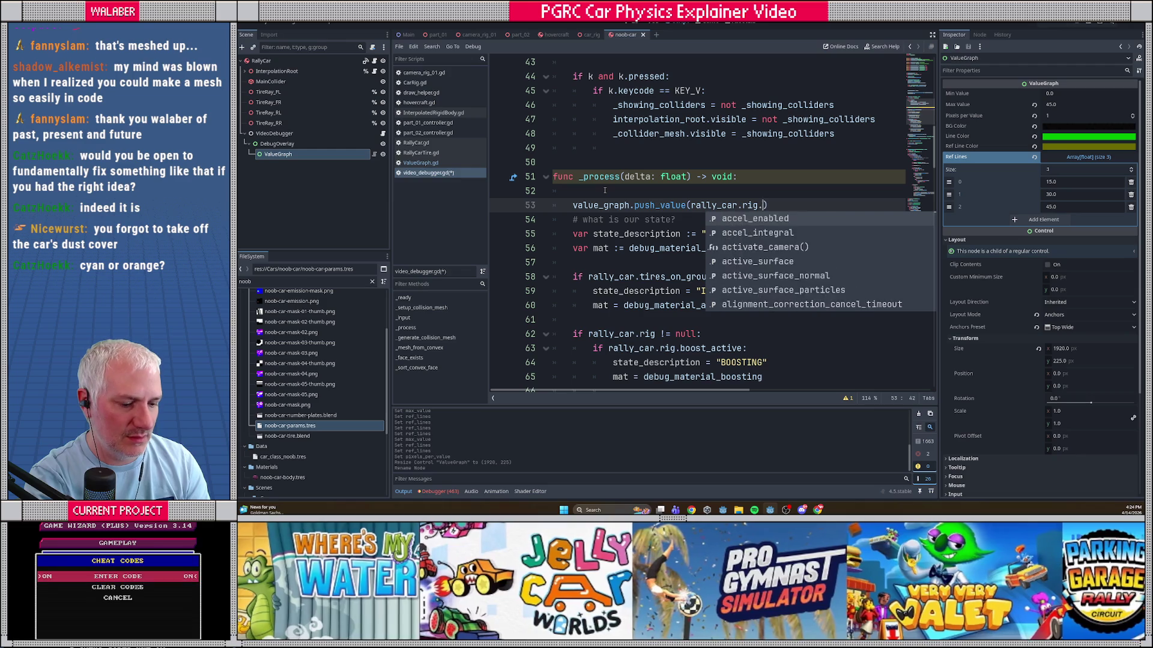
type("spee")
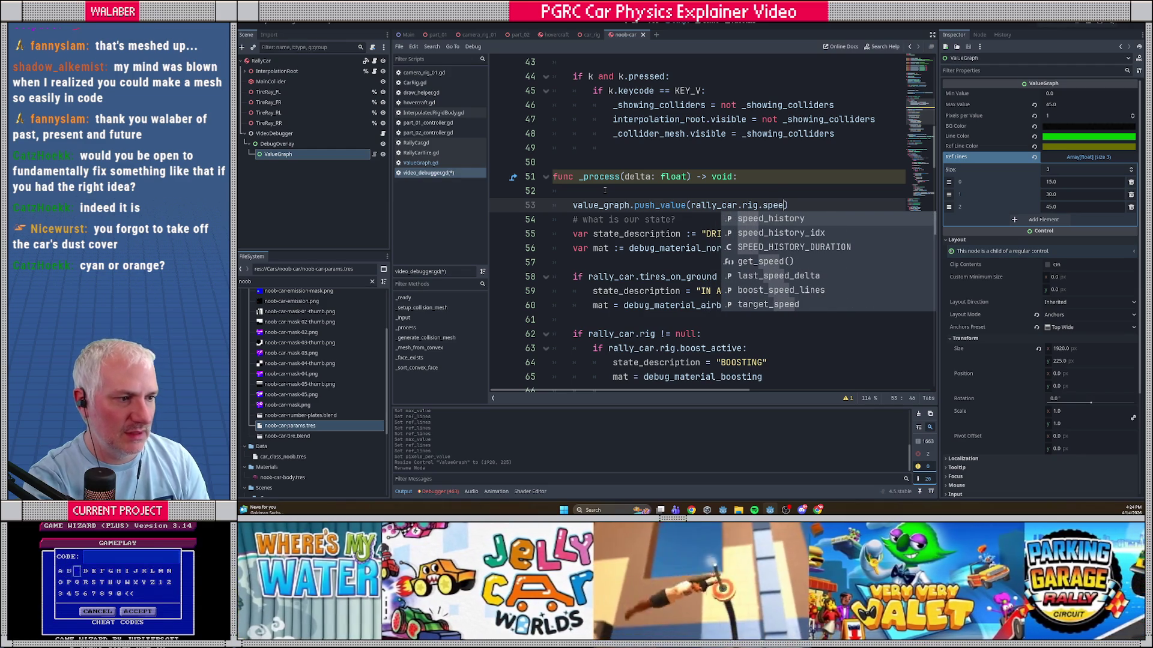
key("Down")
key("Down")
key("Down")
key("Return")
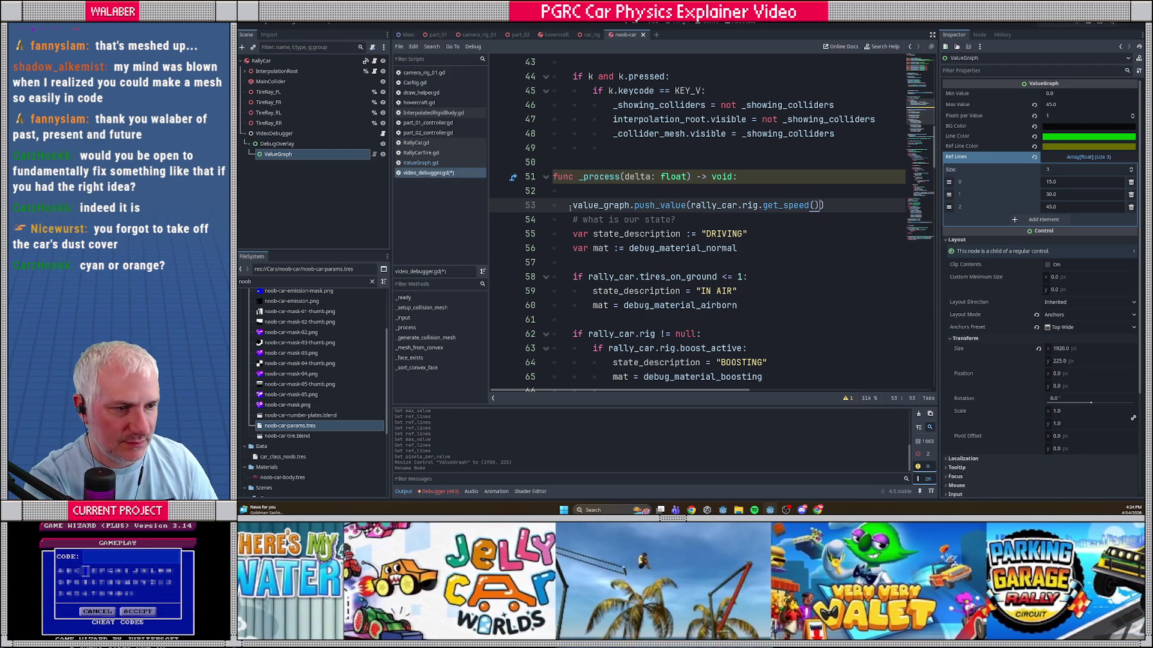
Step: Move push_value inside the rig null check and nest it under 'if debug_overlay.visible:'
key("alt+Down")
key("alt+Down")
key("alt+Down")
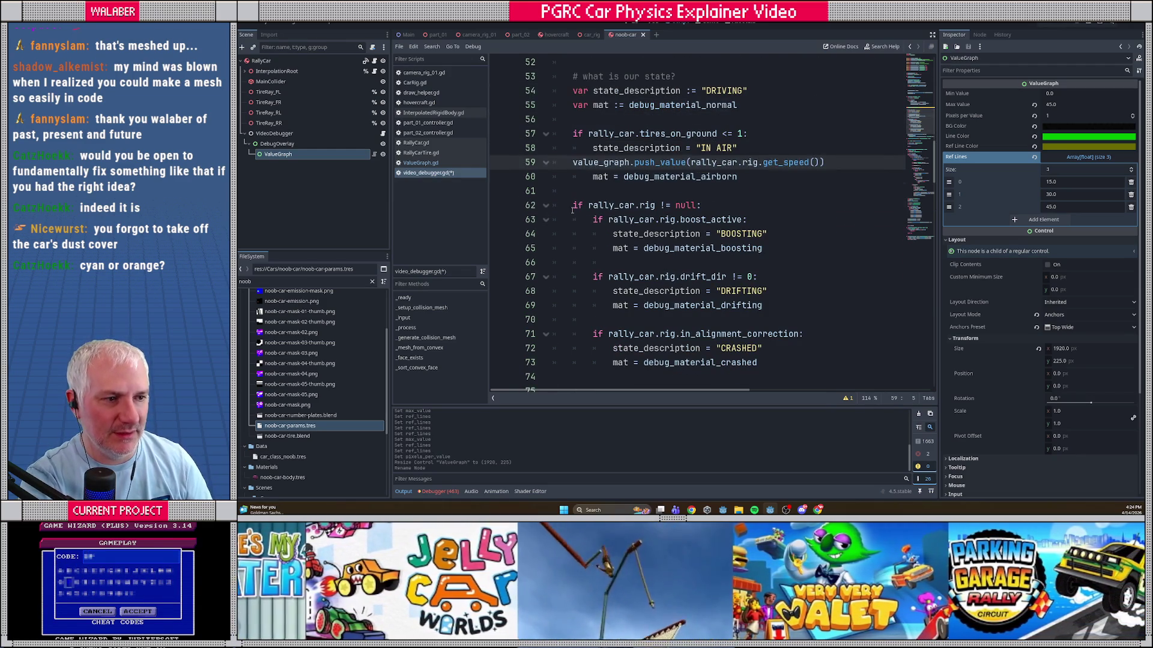
key("Tab")
key("Down")
key("Return")
key("Up")
key("Up")
key("Return")
key("Return")
key("Up")
type("if")
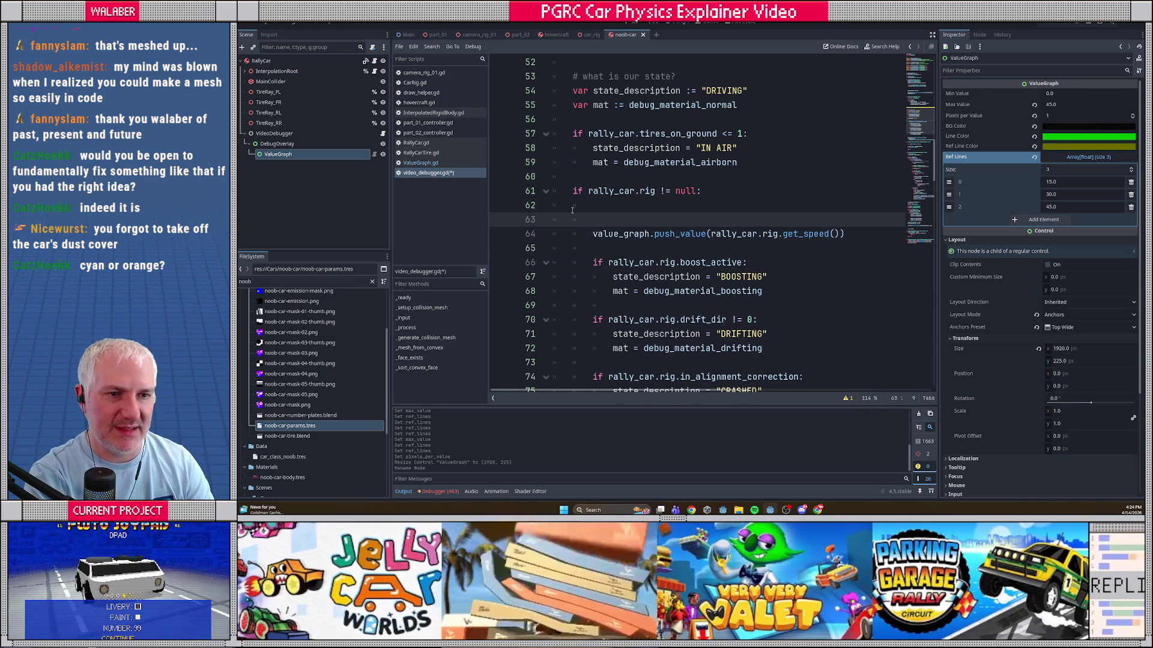
type(" deb")
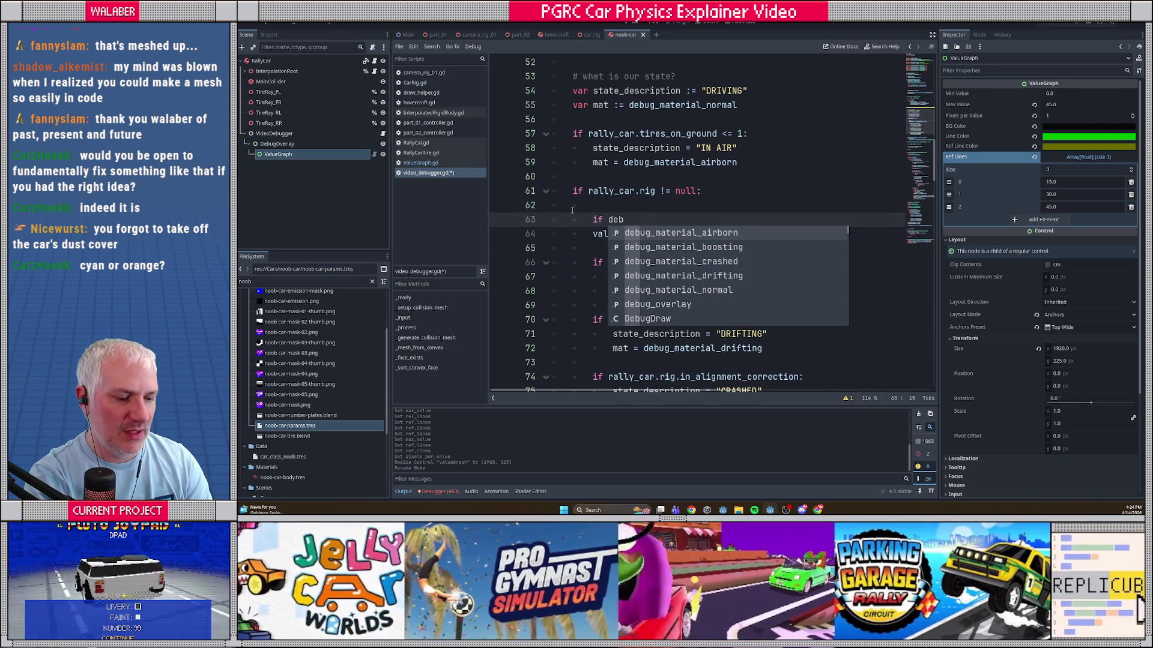
type("ug_ob")
key("Return")
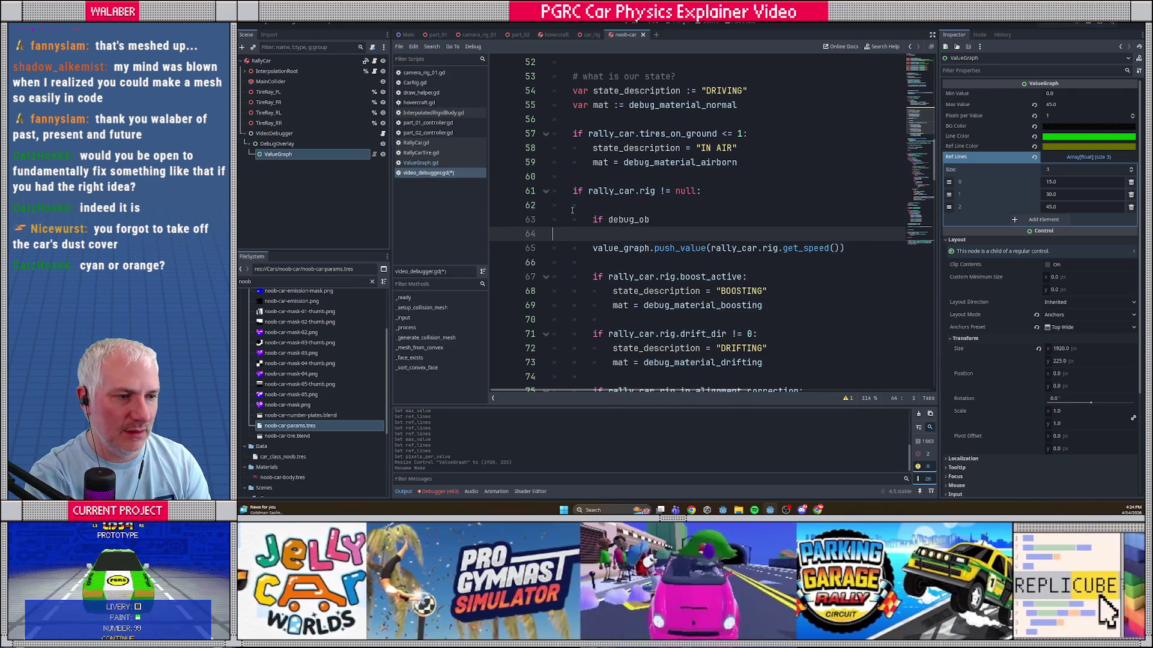
key("BackSpace")
key("BackSpace")
type("verlay.")
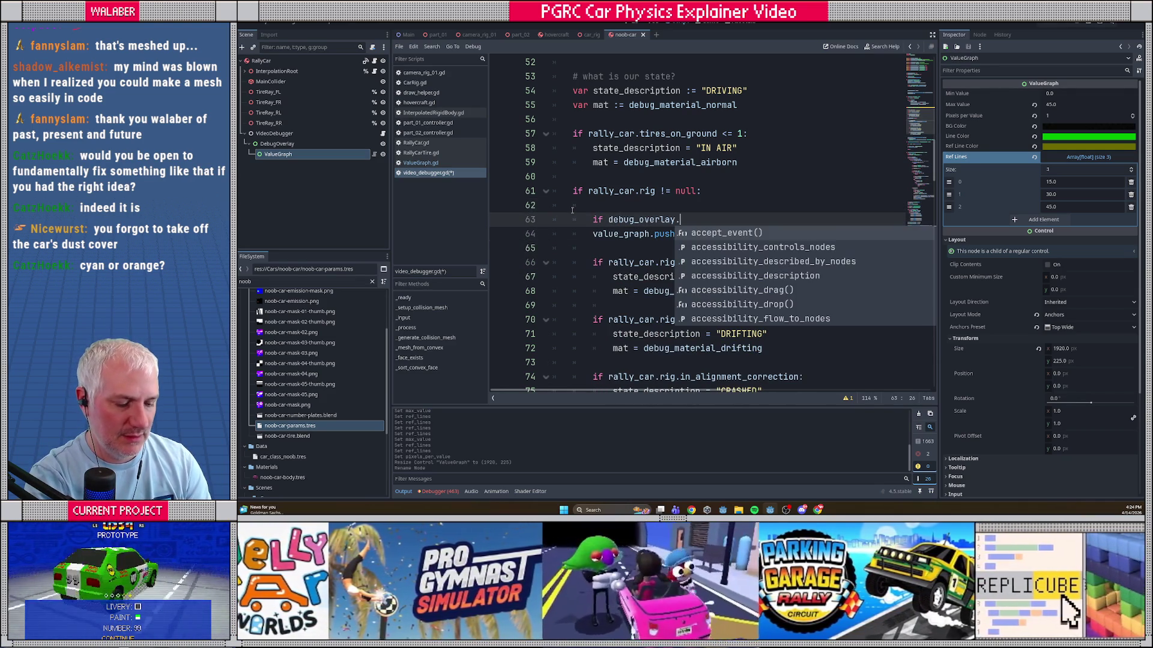
type("visi")
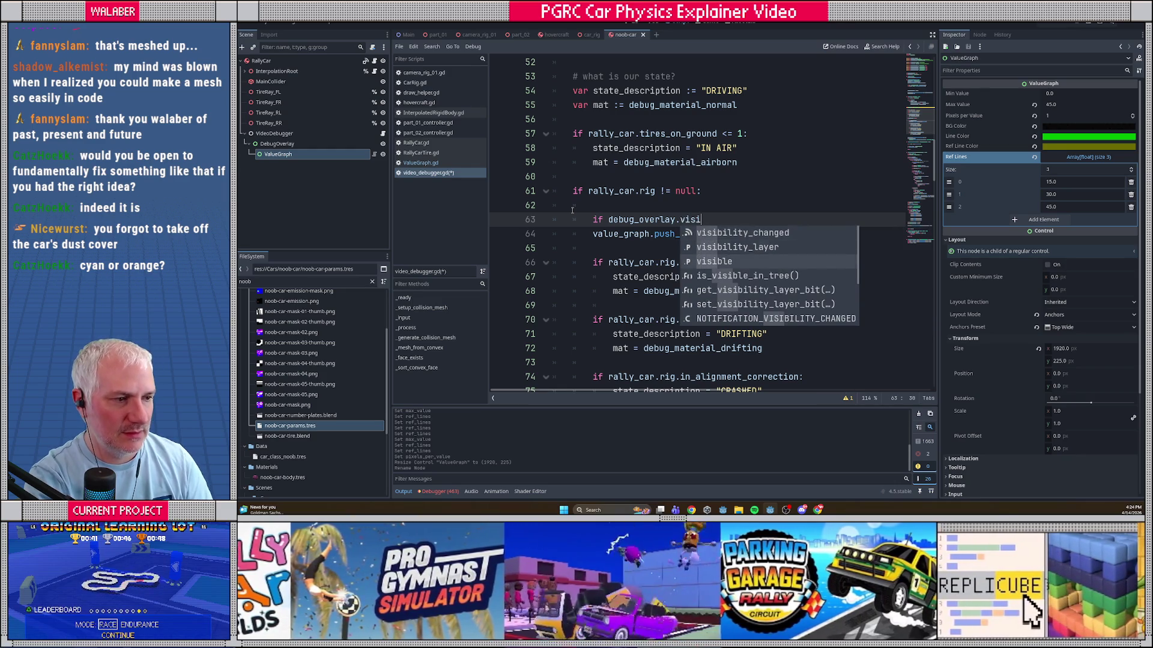
key("Down")
key("Return")
key("Down")
key("Home")
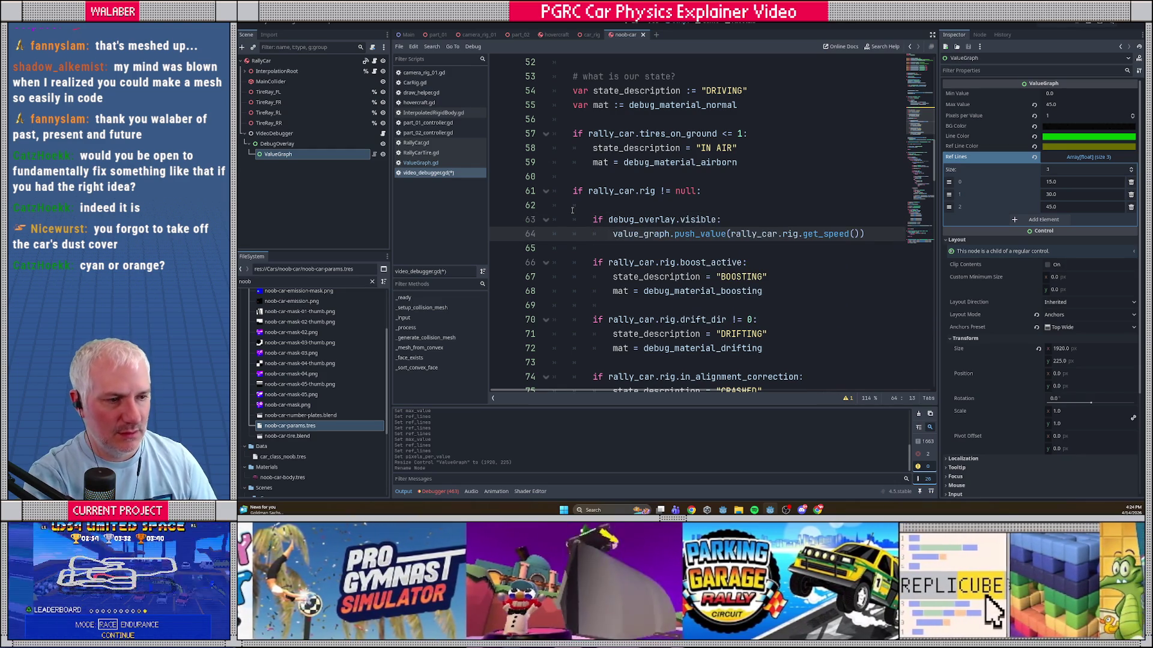
key("Tab")
scroll(621, 162, "up", 2)
scroll(621, 162, "up", 5)
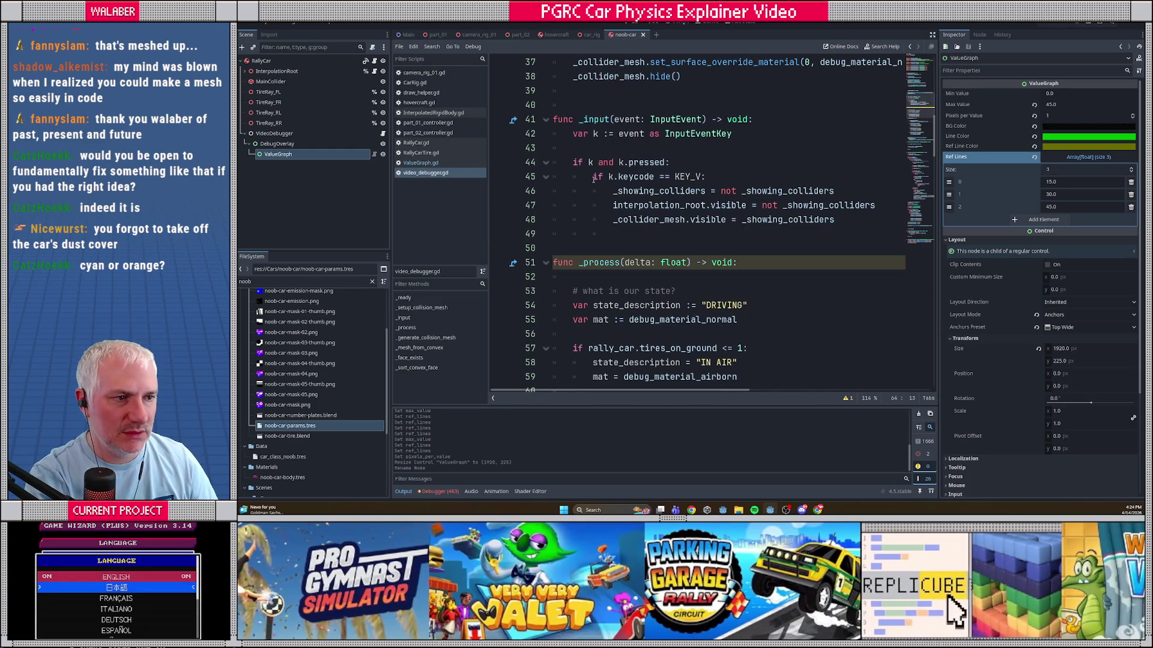
Step: Add an 'if k.keycode == KEY_B' check that sets debug_overlay.visible = not debug_overlay.visible
left_click(607, 228)
key("Return")
type("if ")
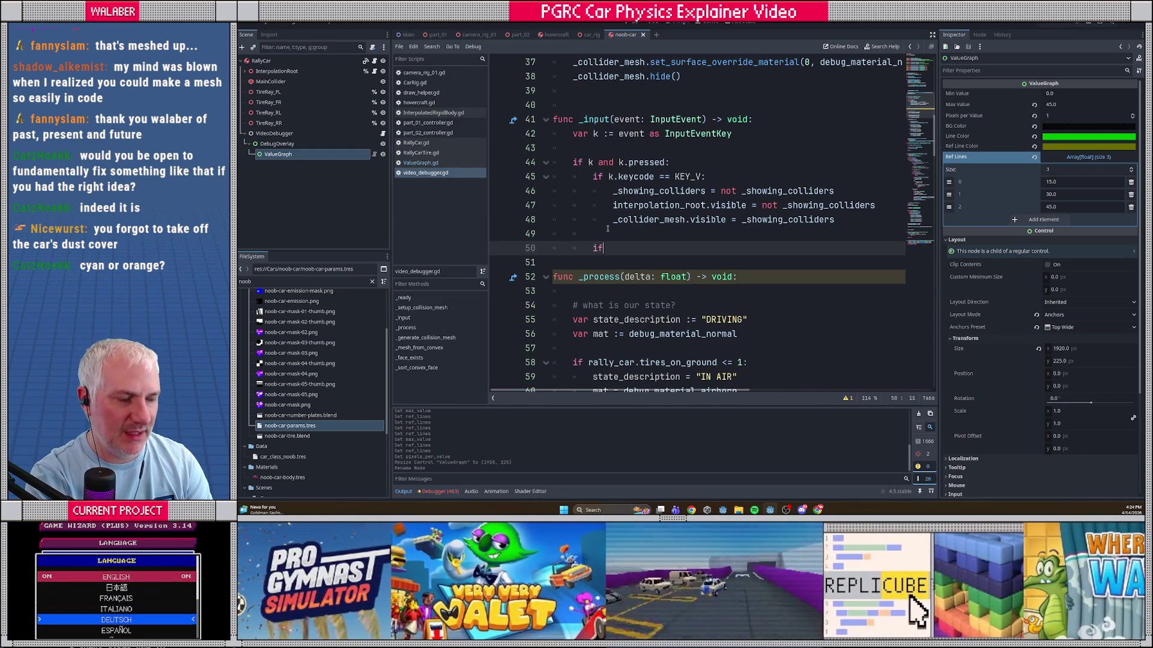
type("k.keycode")
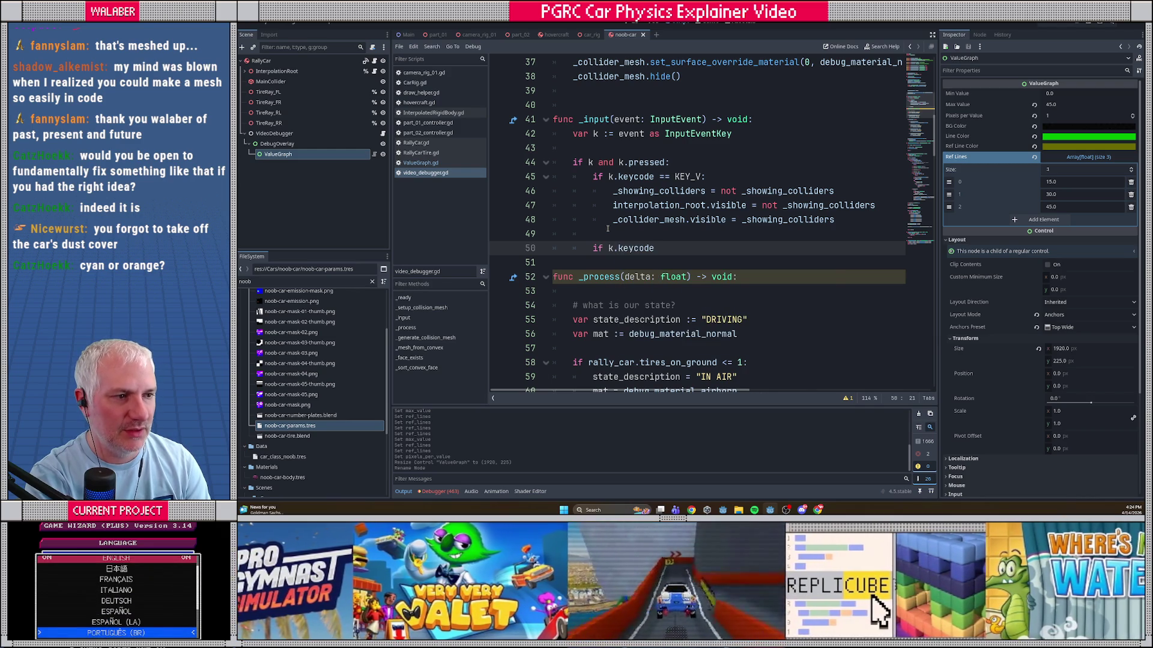
type(" == KEY_")
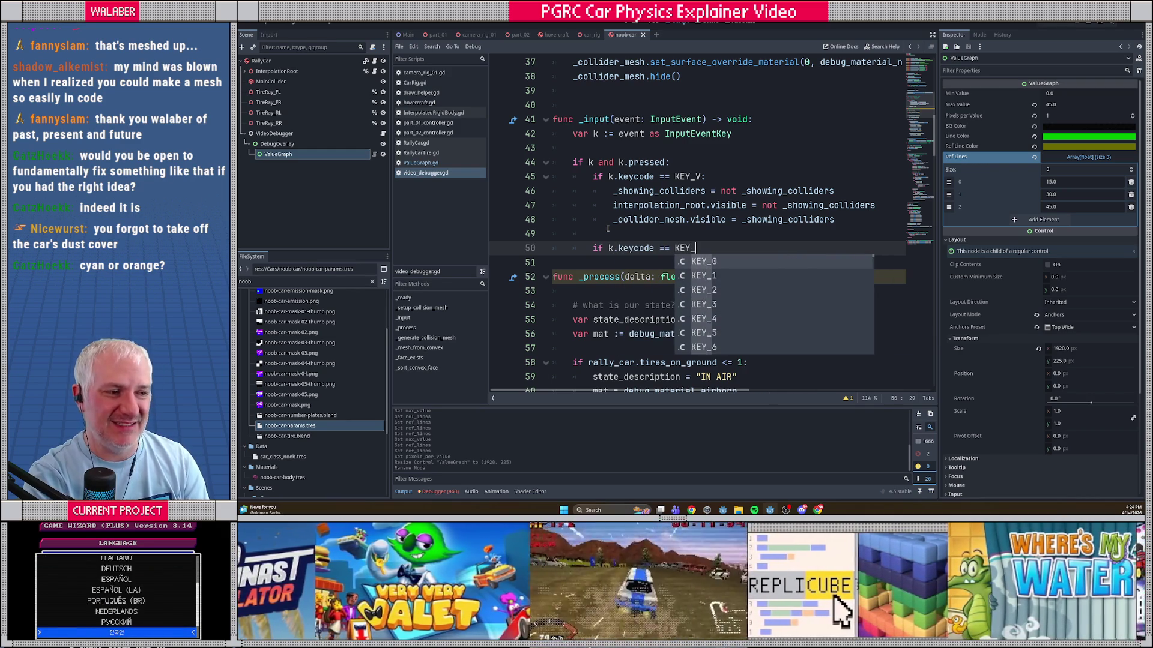
type("B")
key("Return")
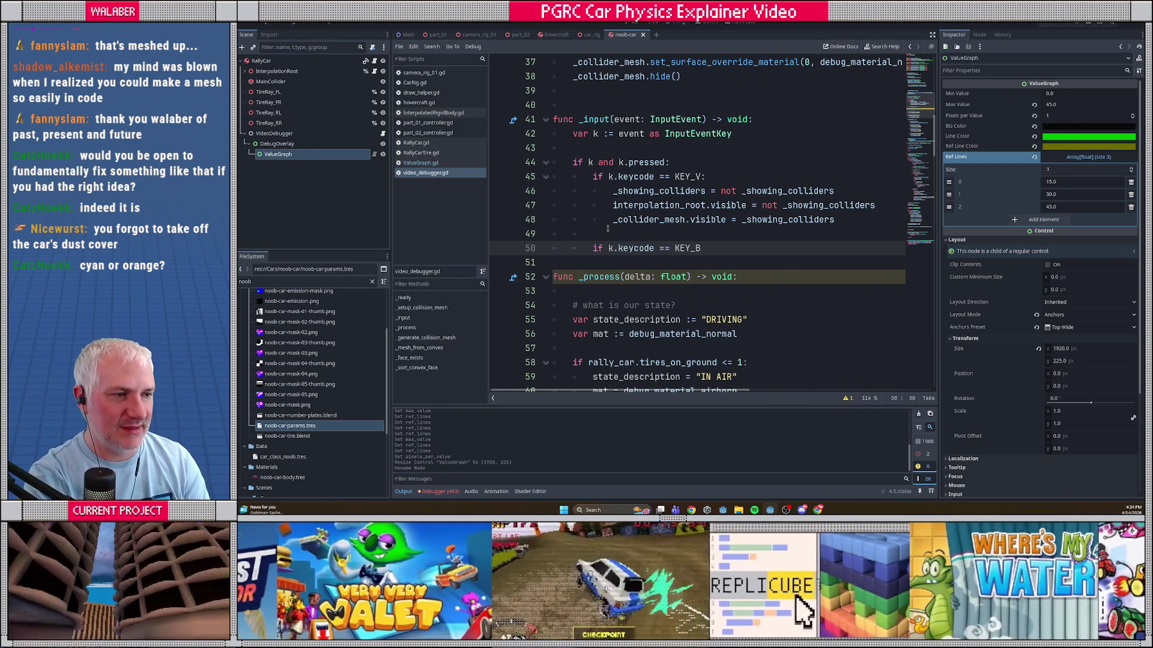
type(":")
key("Return")
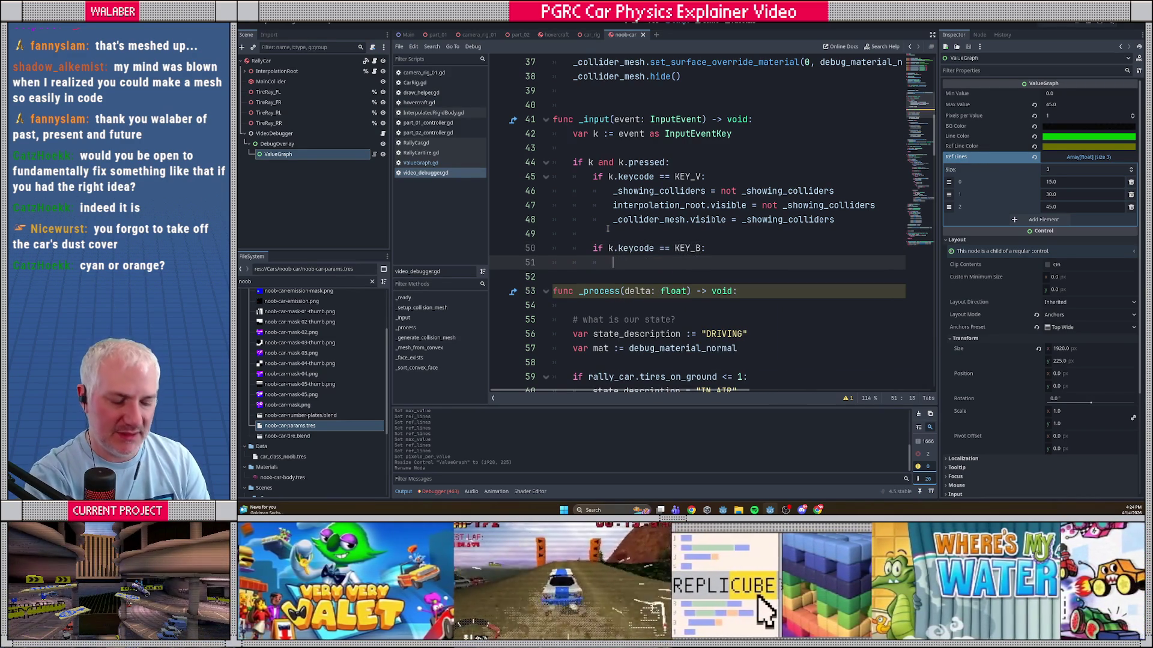
type("debug_ov")
key("Return")
type("visi")
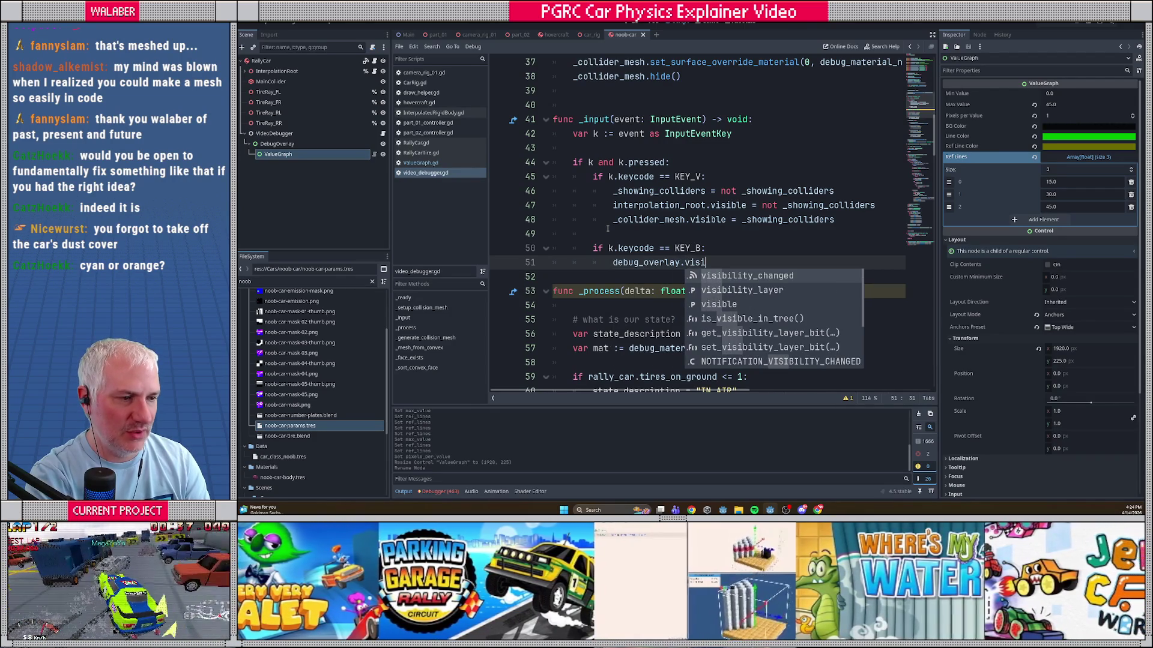
type("ble = no")
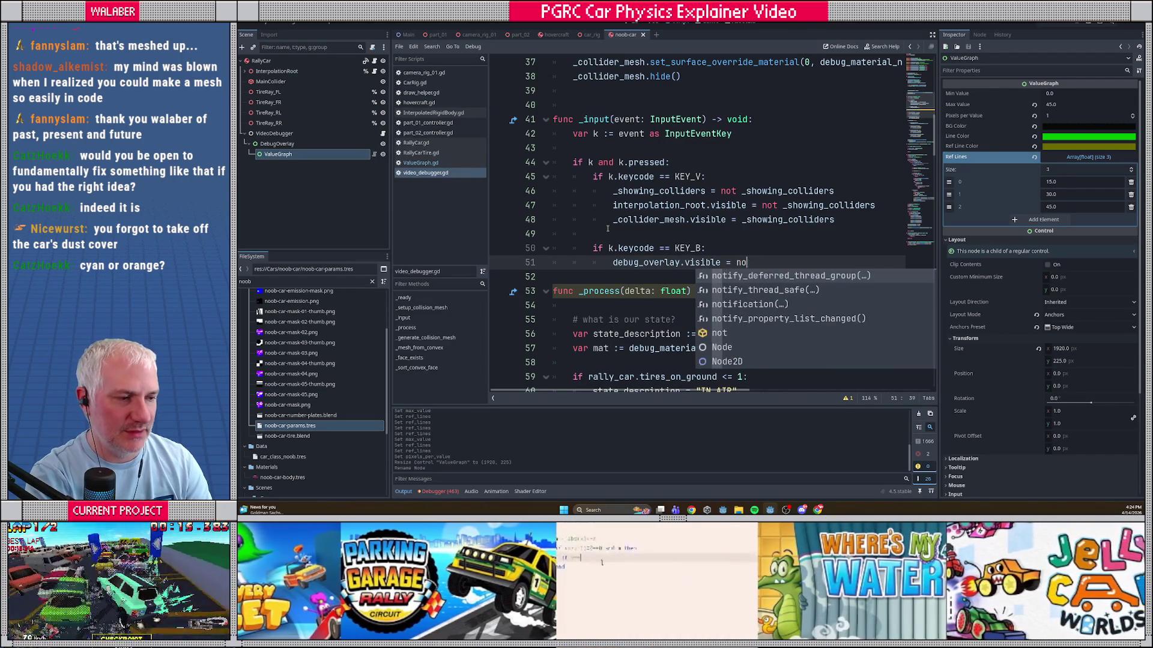
type("t debug_overlay")
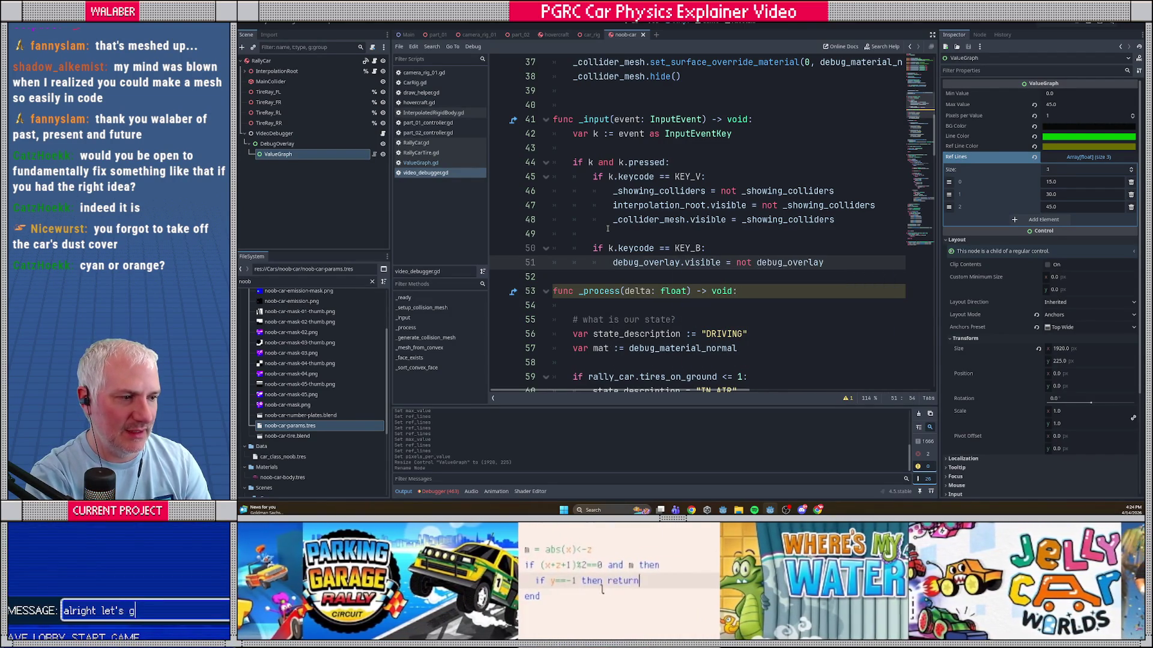
type(".visi")
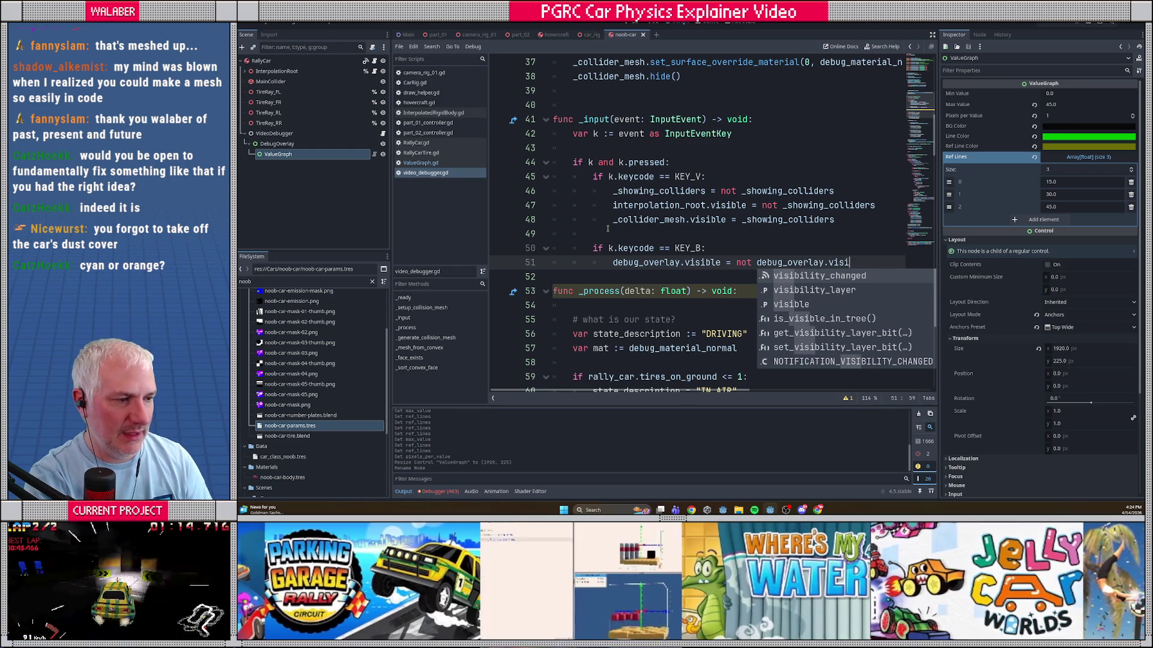
type("ble")
scroll(603, 205, "up", 4)
scroll(602, 206, "up", 3)
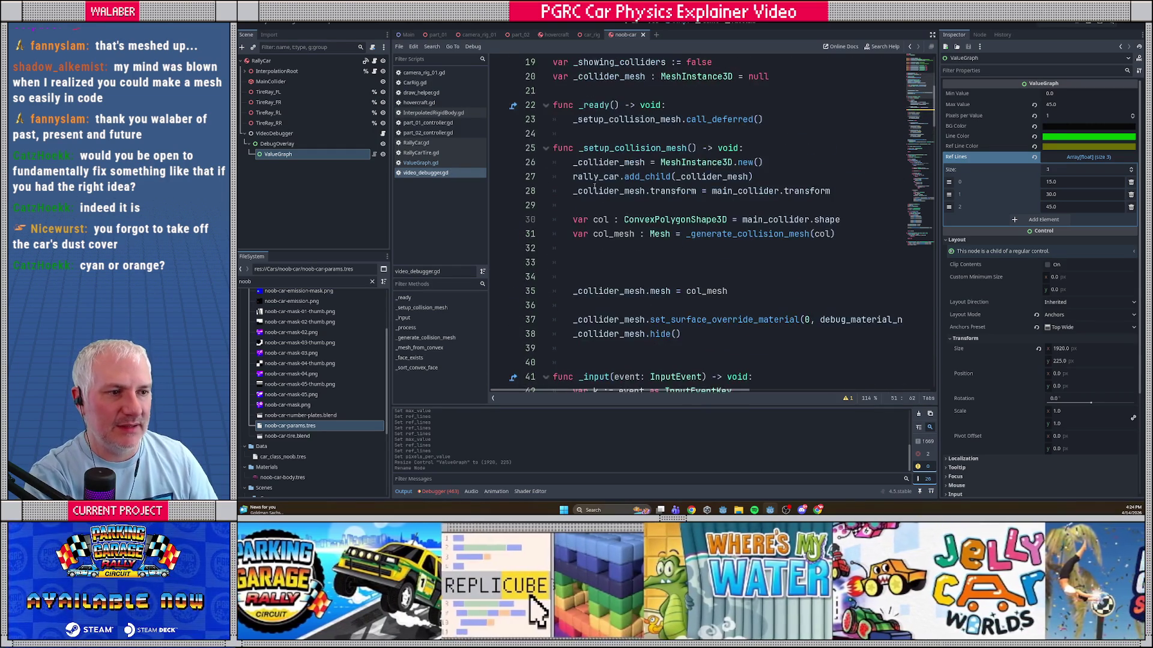
Step: Call debug_overlay.hide() in _ready and launch the game with F5
left_click(732, 175)
type("debug")
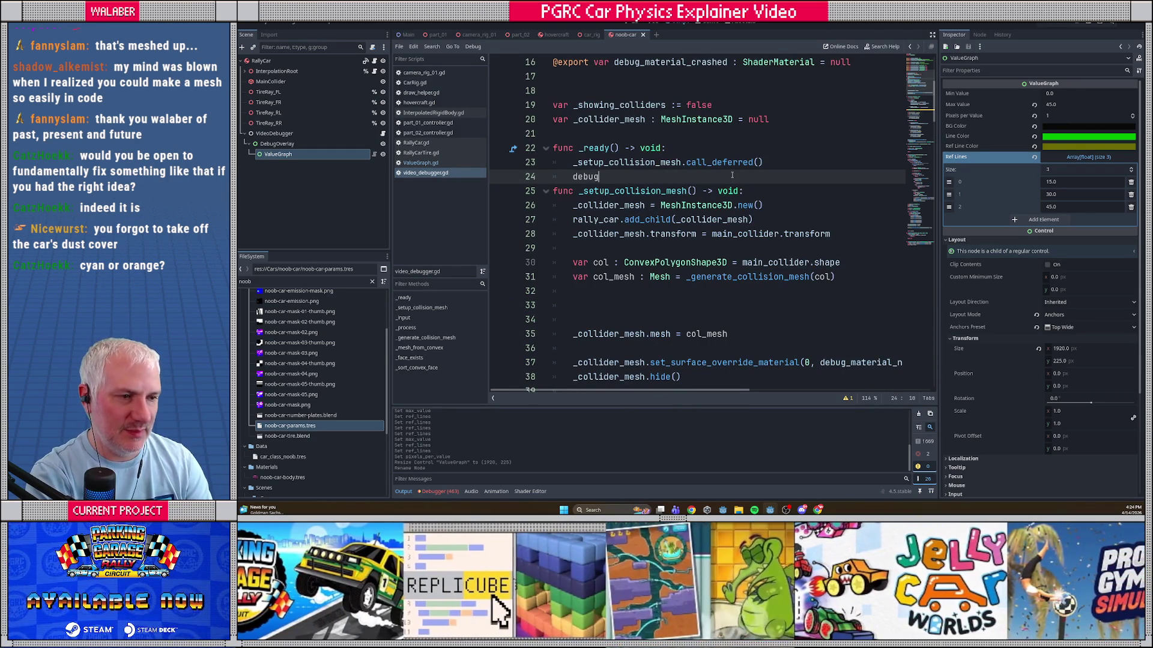
type("_overlay.hide()")
key("Return")
key("F5")
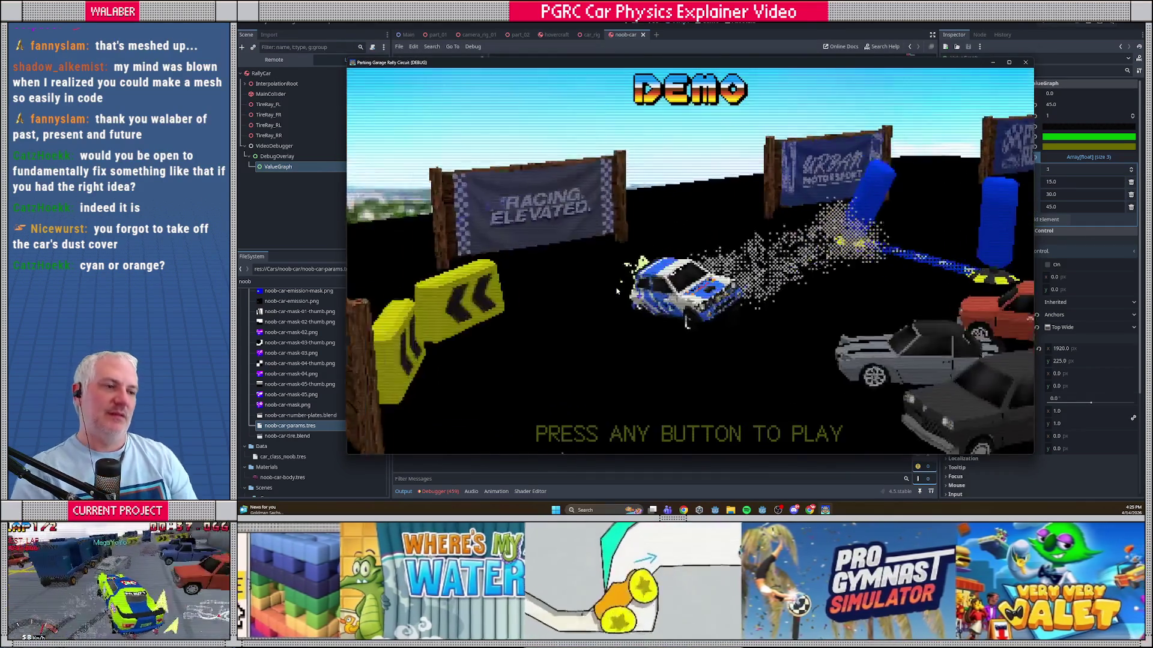
Step: Start a race with the Tatsugi Zippi car on the New Orleans Stadium track
key("Return")
key("Return")
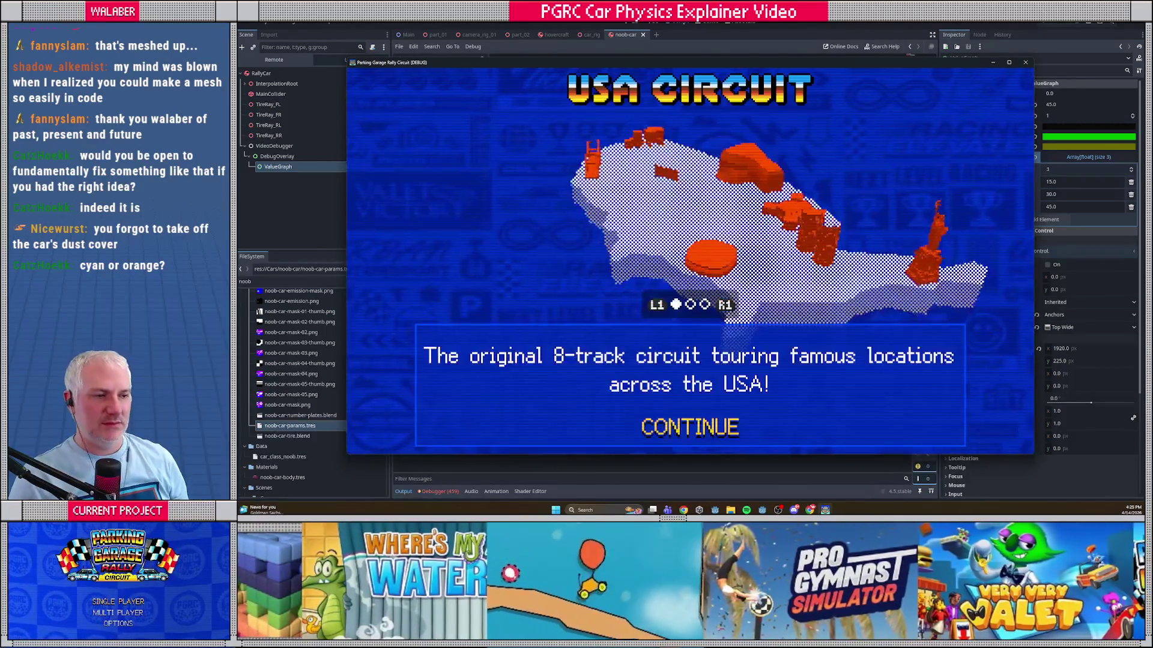
key("Return")
key("Return")
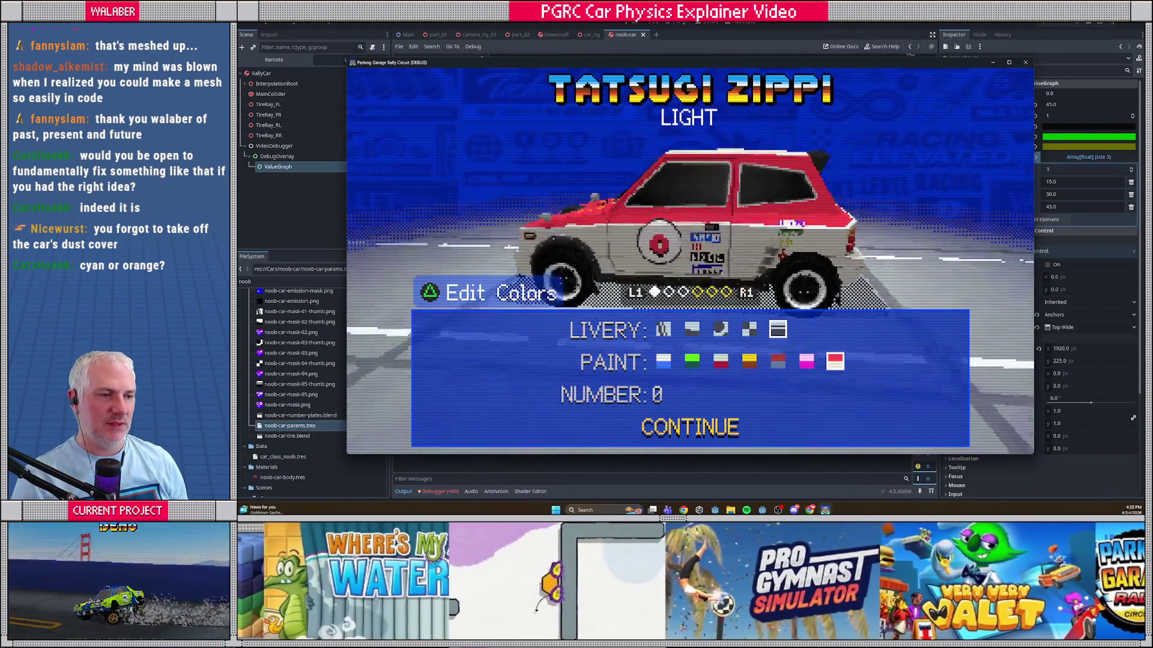
key("e")
key("e")
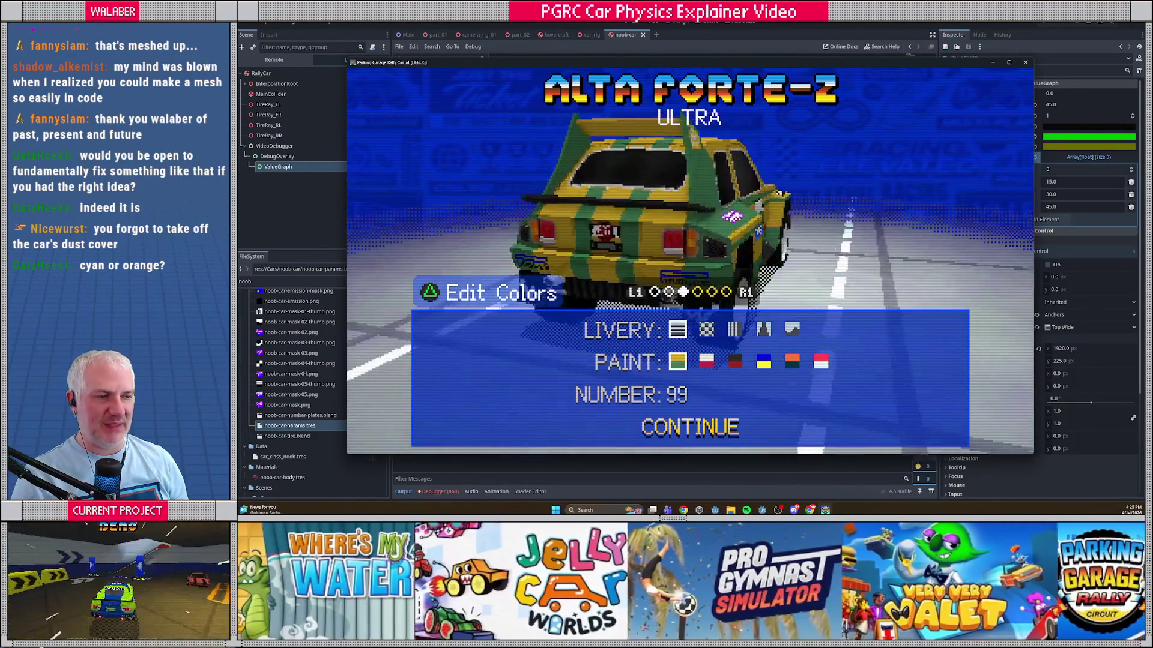
key("q")
key("q")
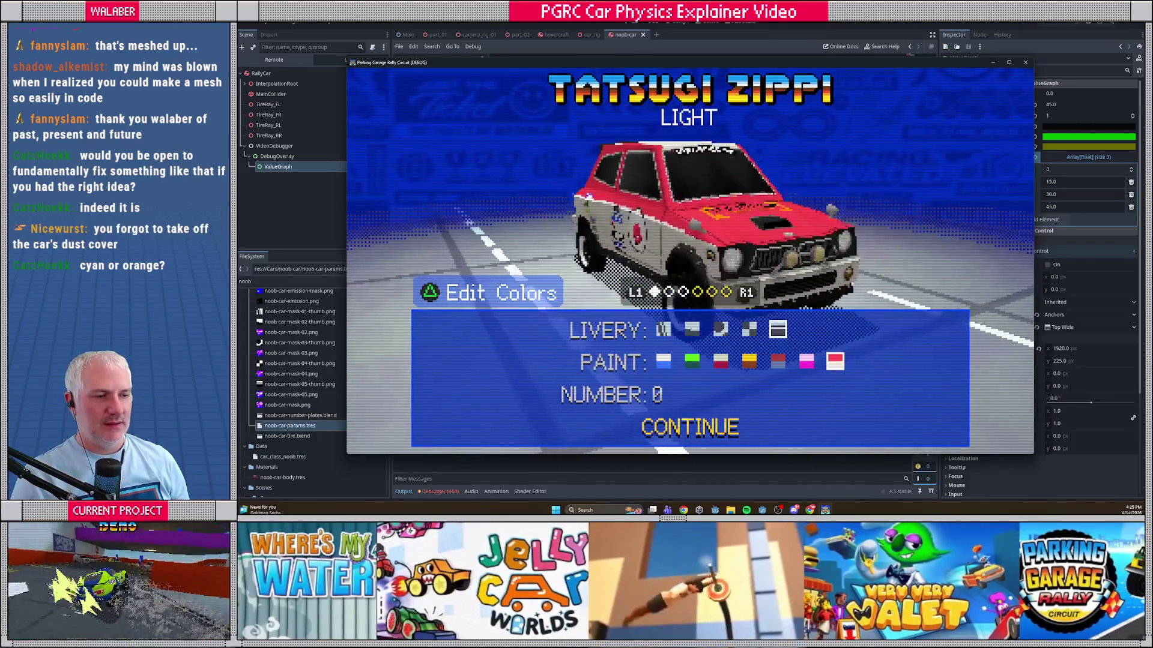
key("Return")
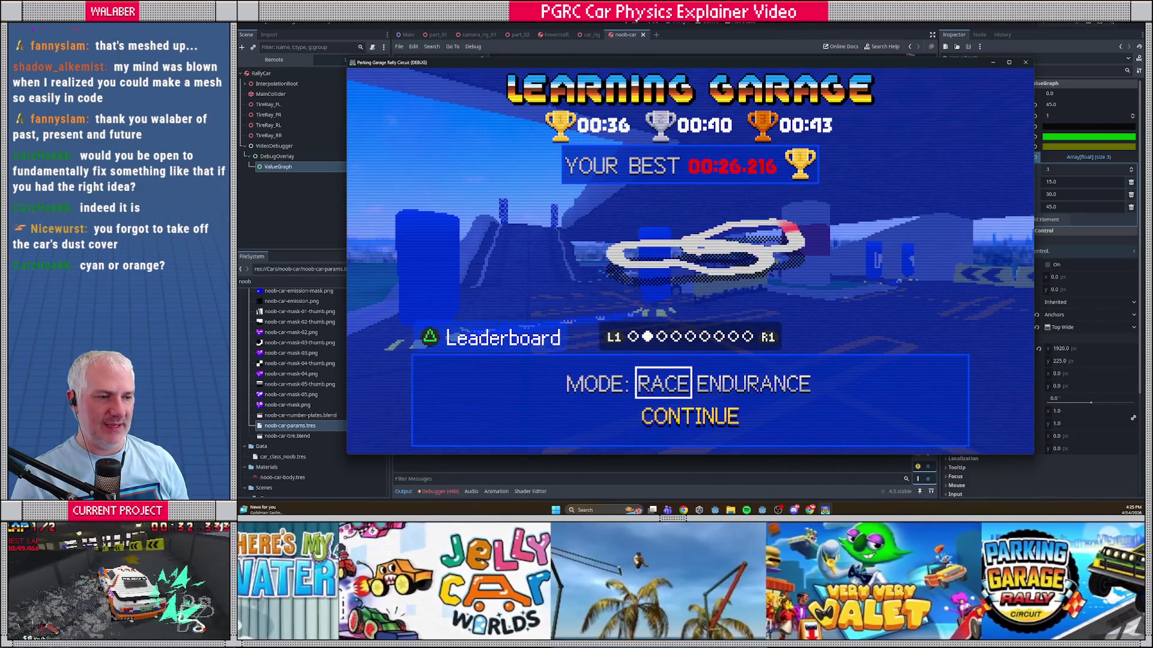
key("e")
key("e")
key("e")
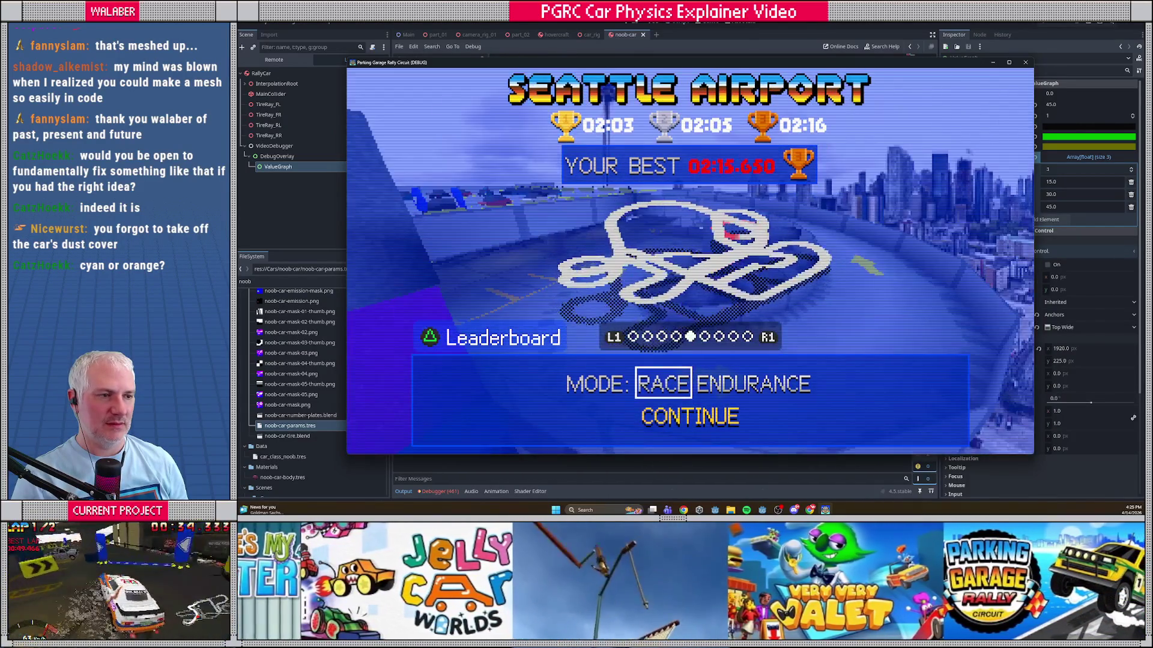
key("e")
key("Return")
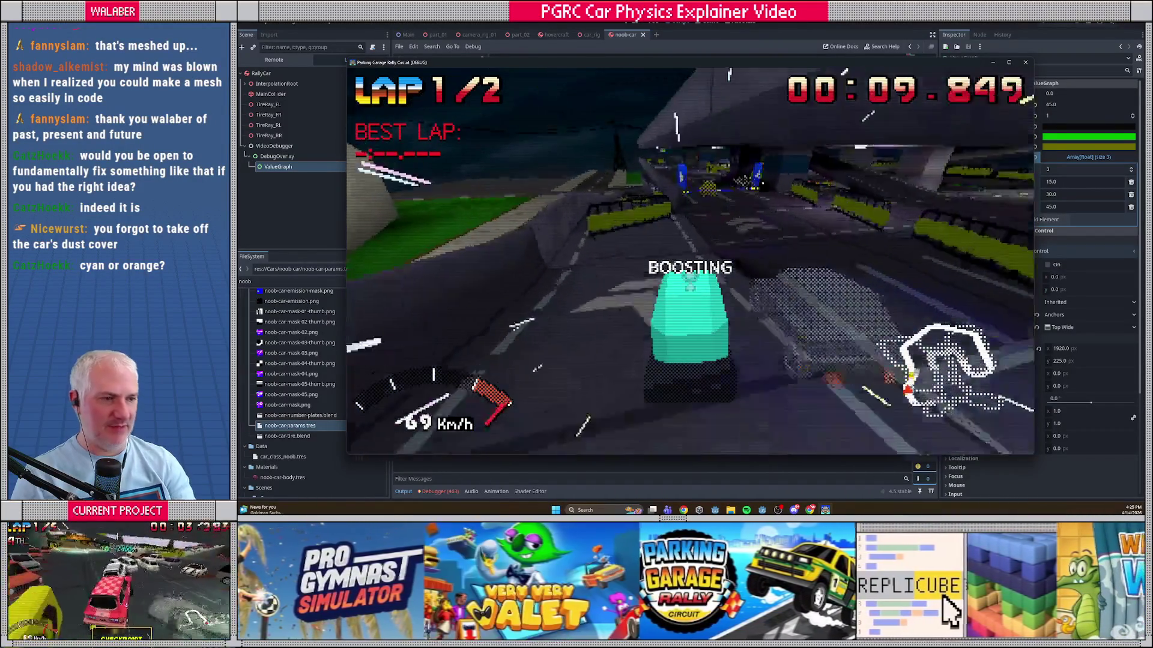
Step: Bring up the speed graph overlay while driving, pause the race, and stop the game
key("F1")
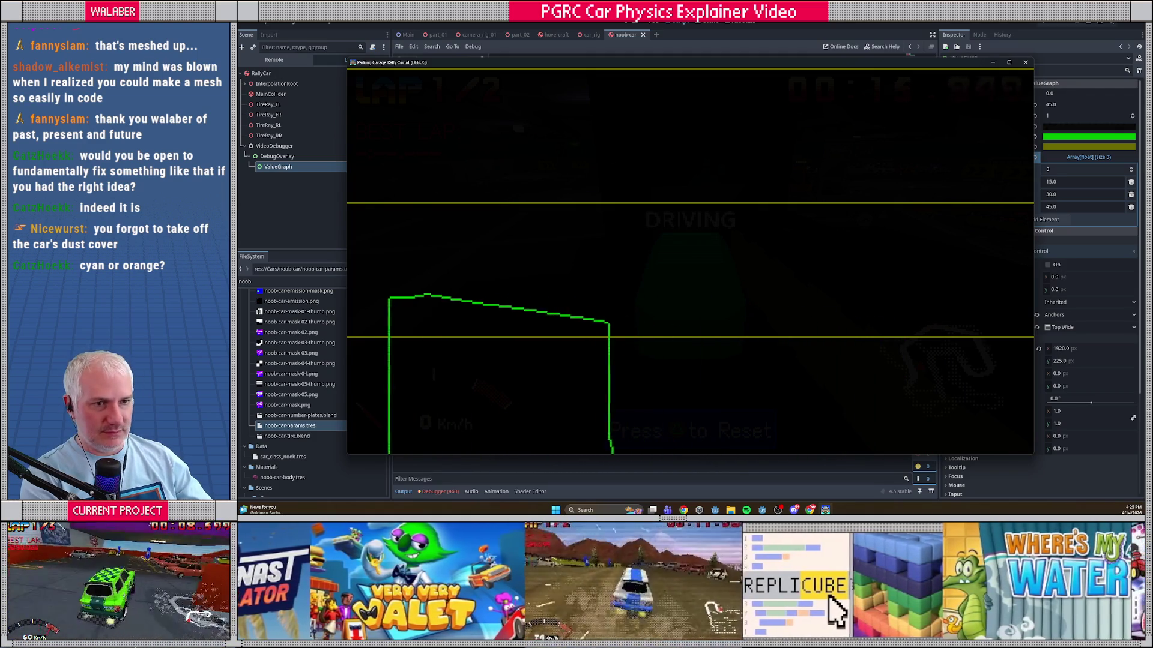
key("Escape")
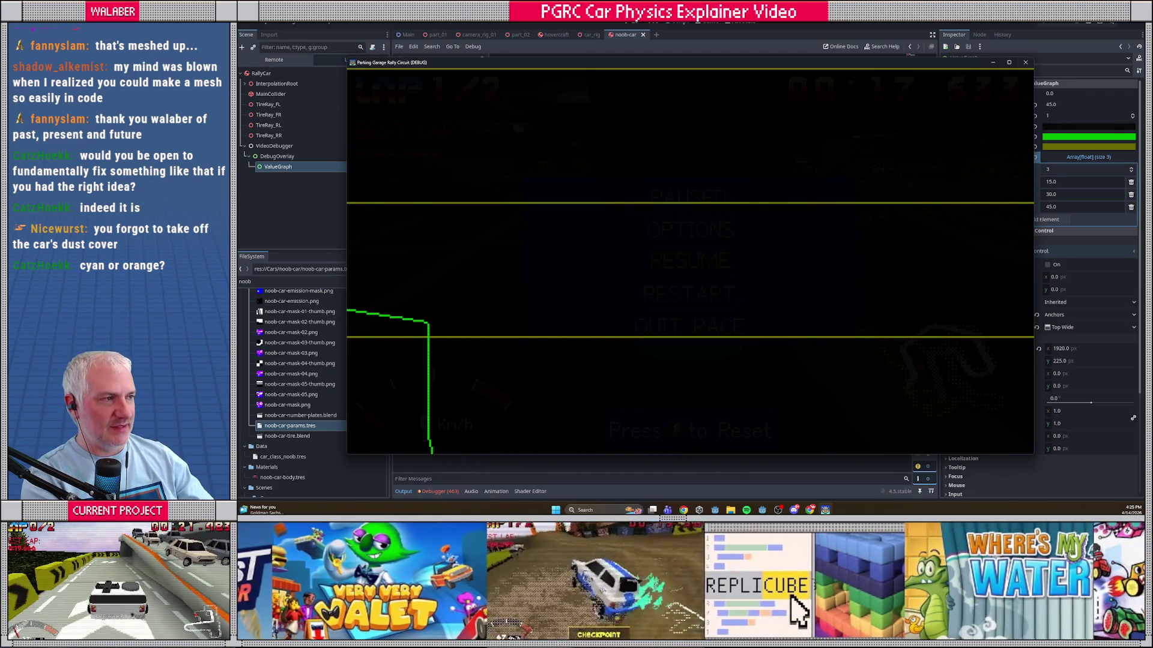
left_click(1066, 23)
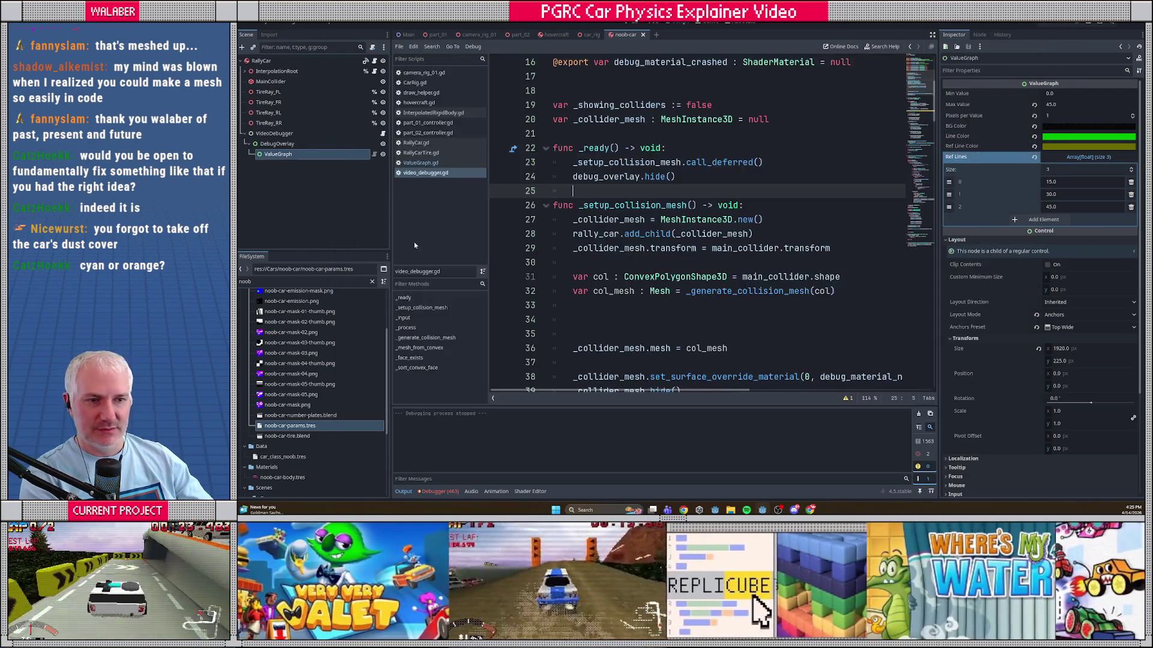
Step: In the 2D view set ValueGraph's Size y to 64, save the car scene, and relaunch with F5
left_click(305, 156)
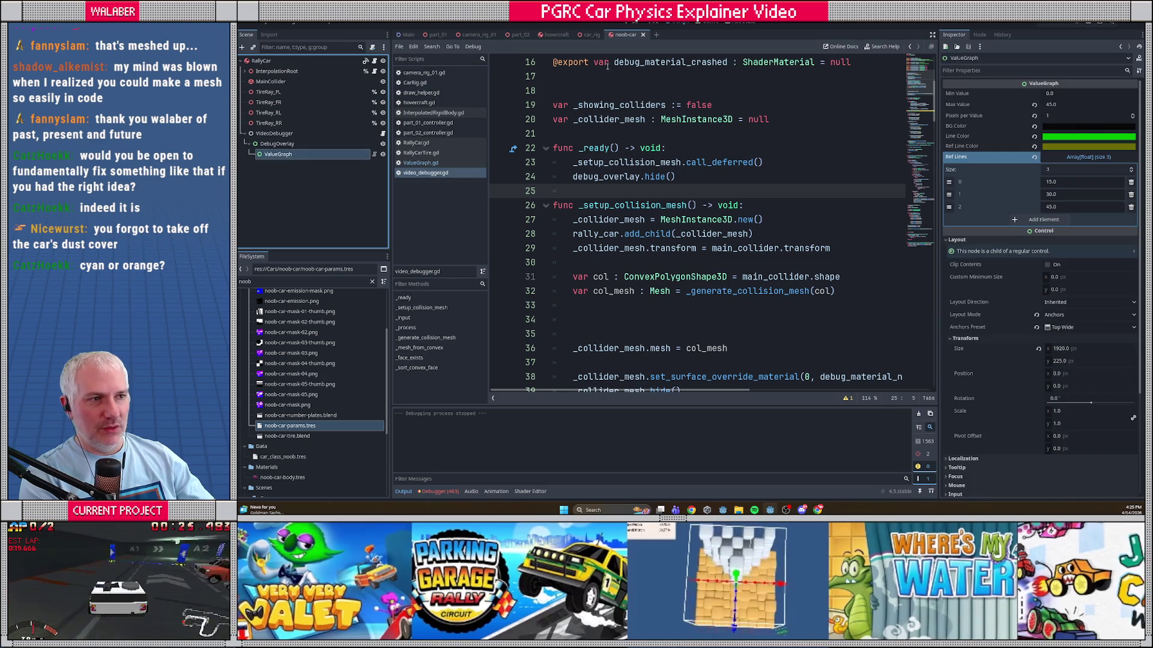
left_click(692, 22)
left_click(672, 23)
left_click(651, 23)
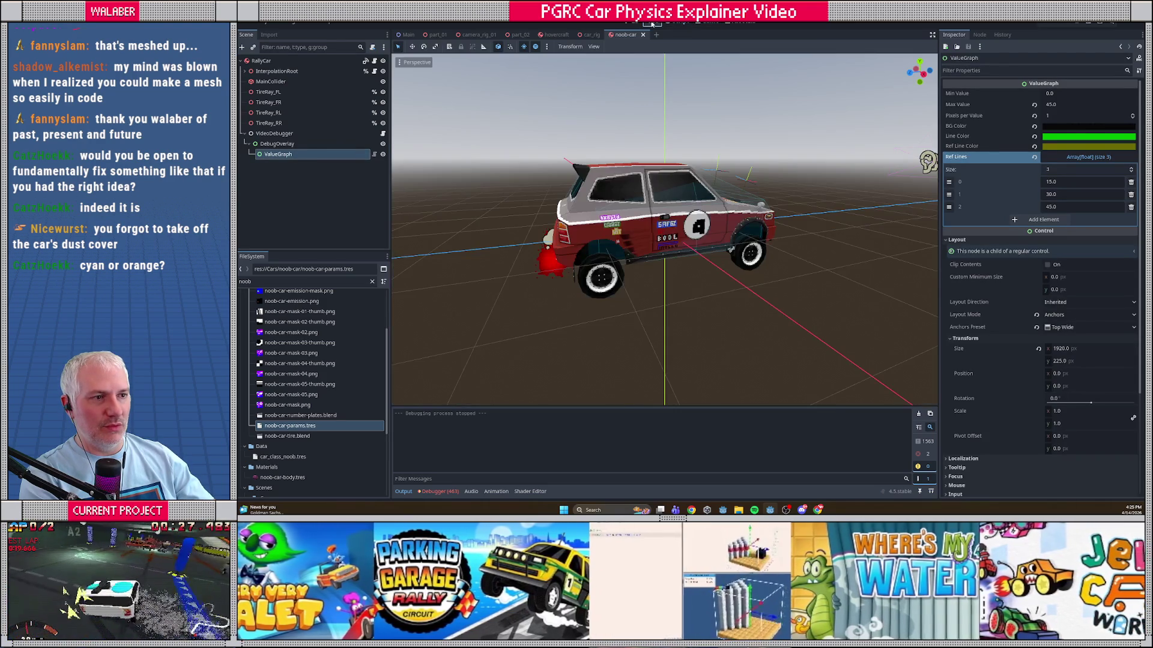
left_click(633, 23)
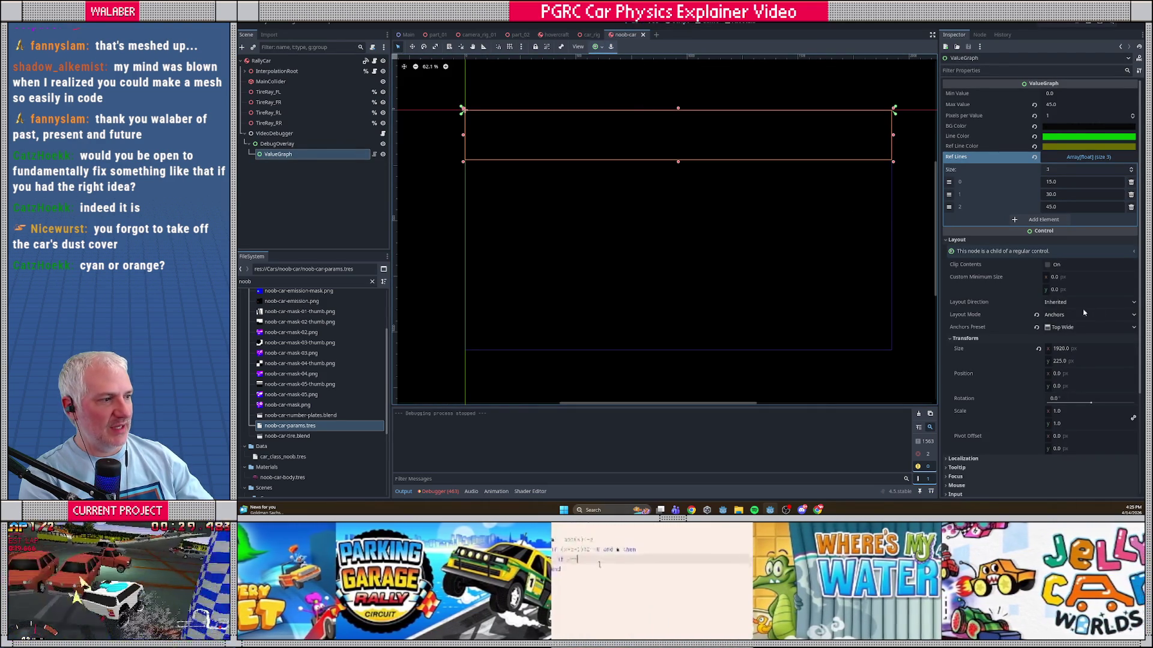
left_click(1074, 362)
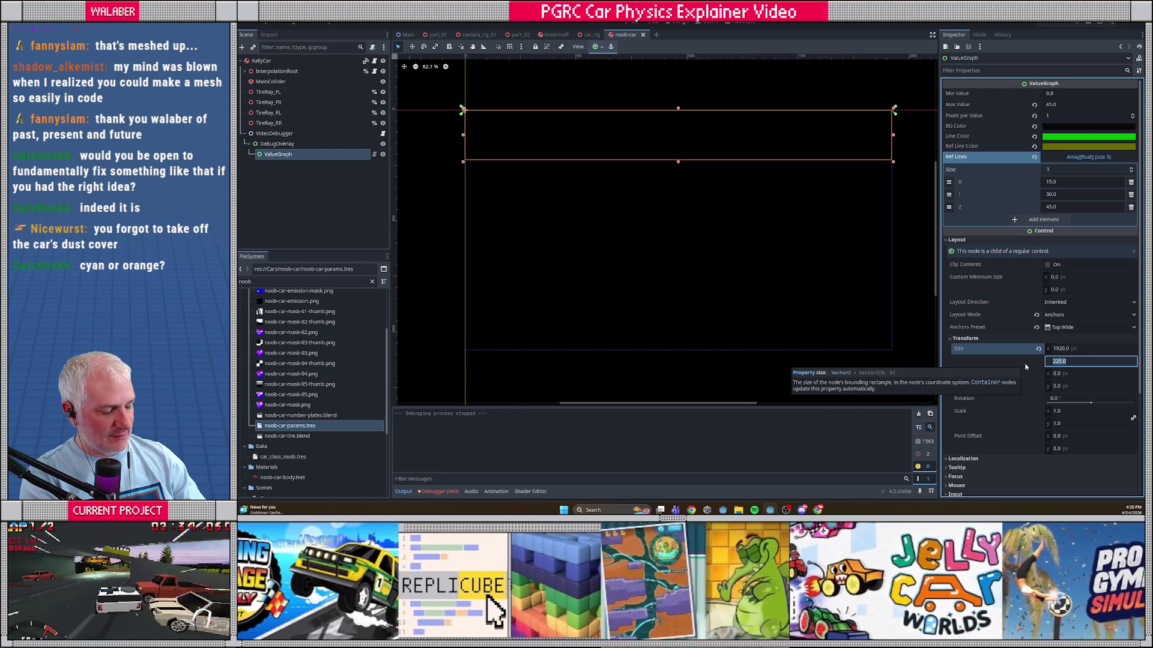
type("64")
key("Return")
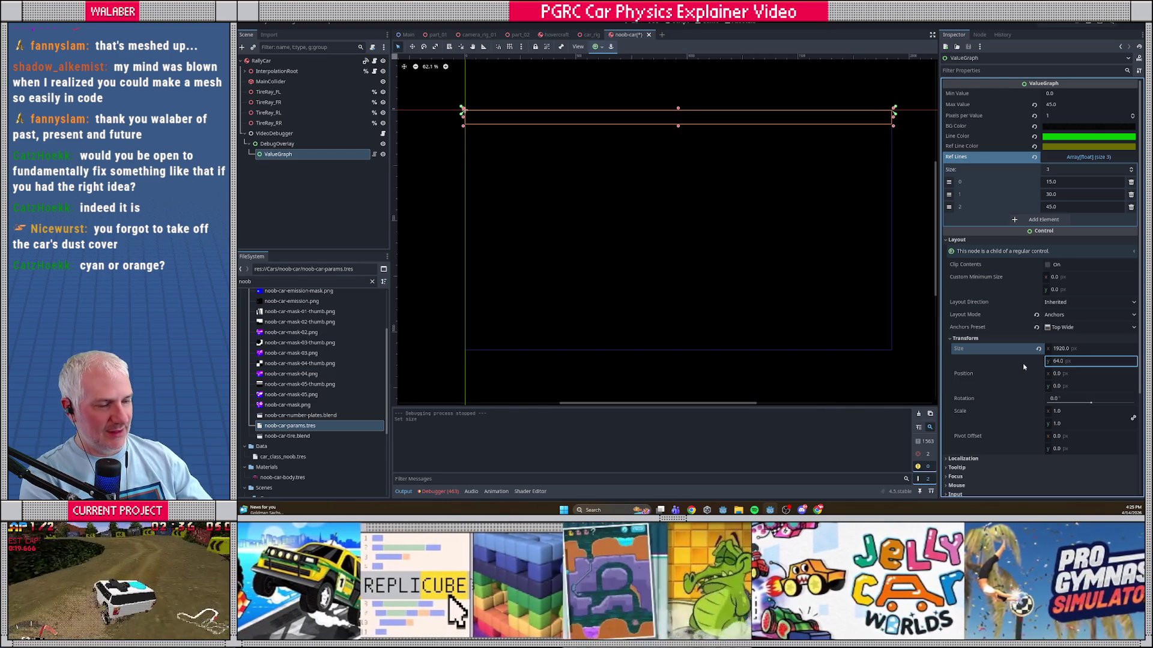
key("ctrl+s")
key("F5")
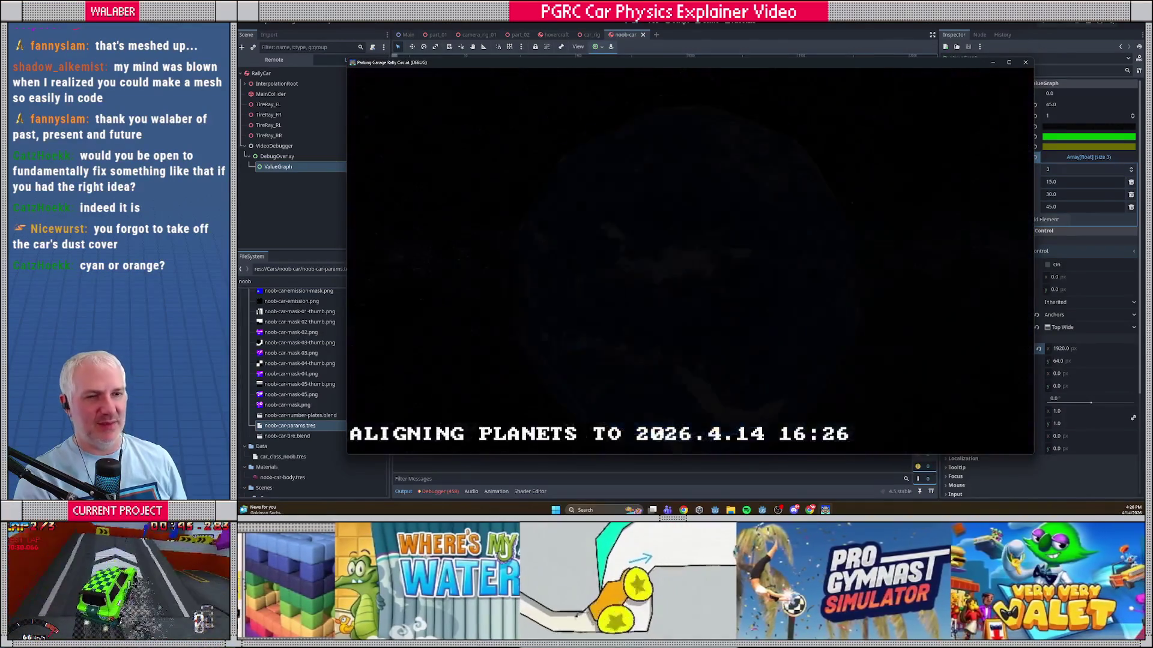
Step: Start a single-player New Orleans Stadium race, drive with the 64 px graph showing, then stop with F8
key("Return")
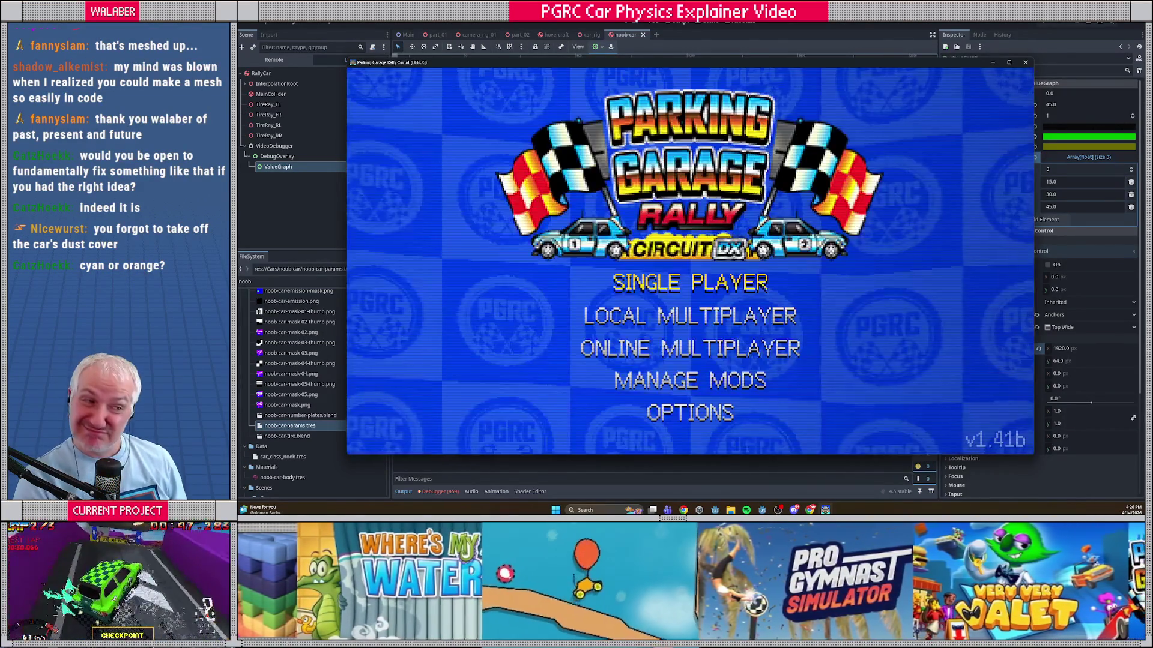
key("Return")
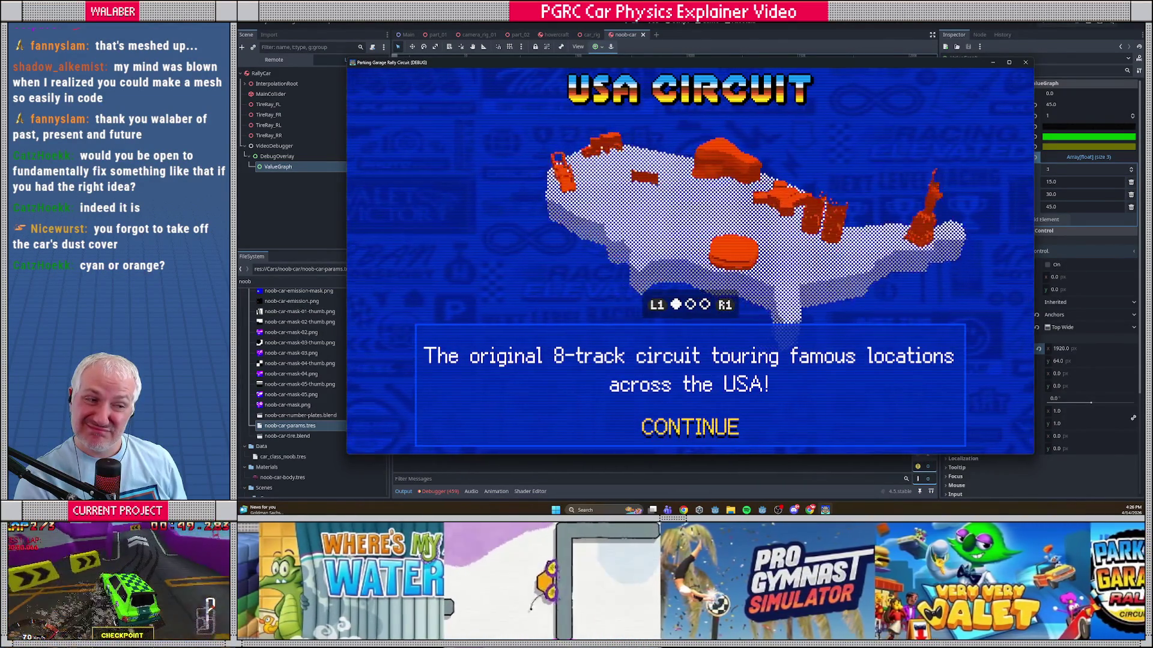
key("Return")
key("Return")
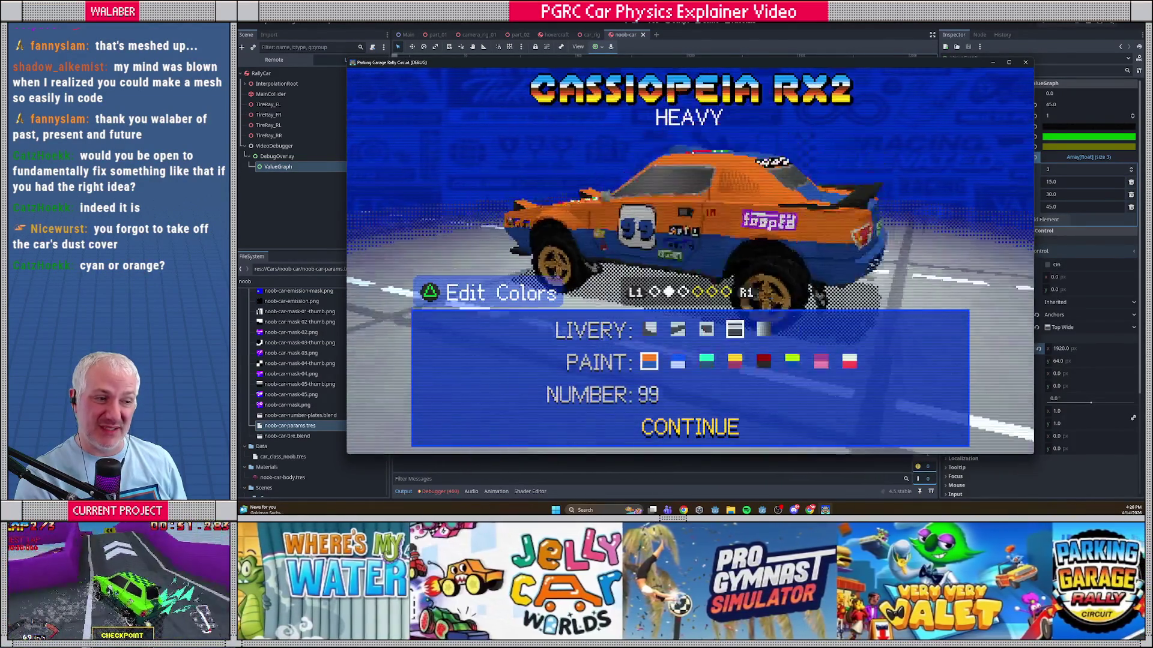
key("Left")
key("Return")
key("Right")
key("Right")
key("Return")
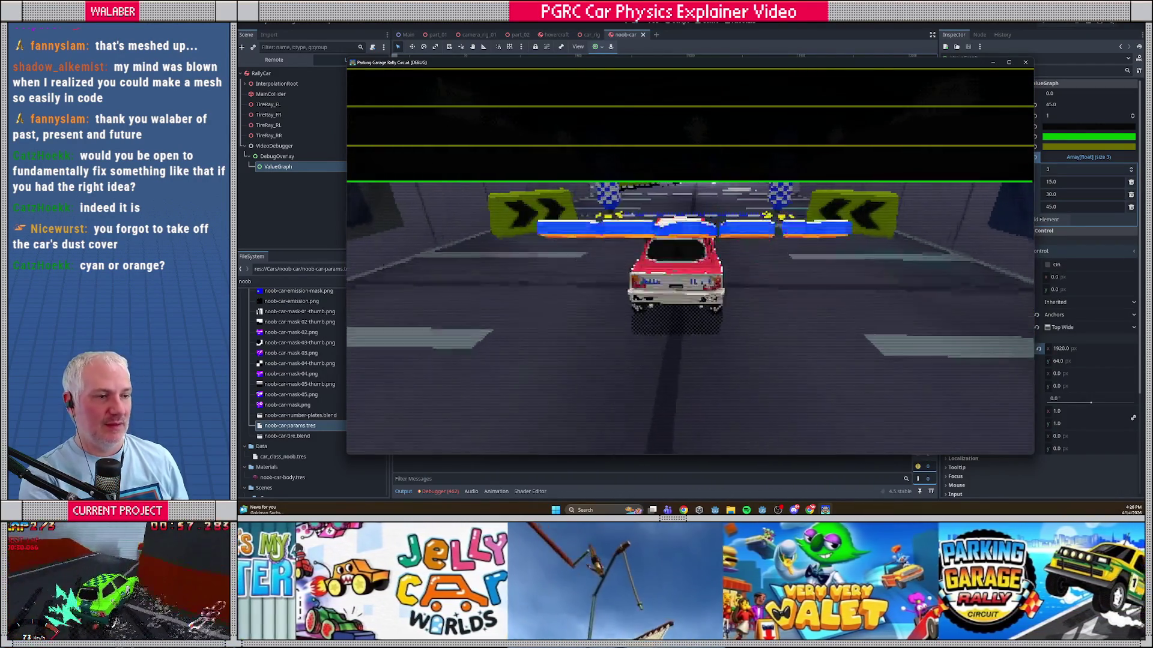
key("Up")
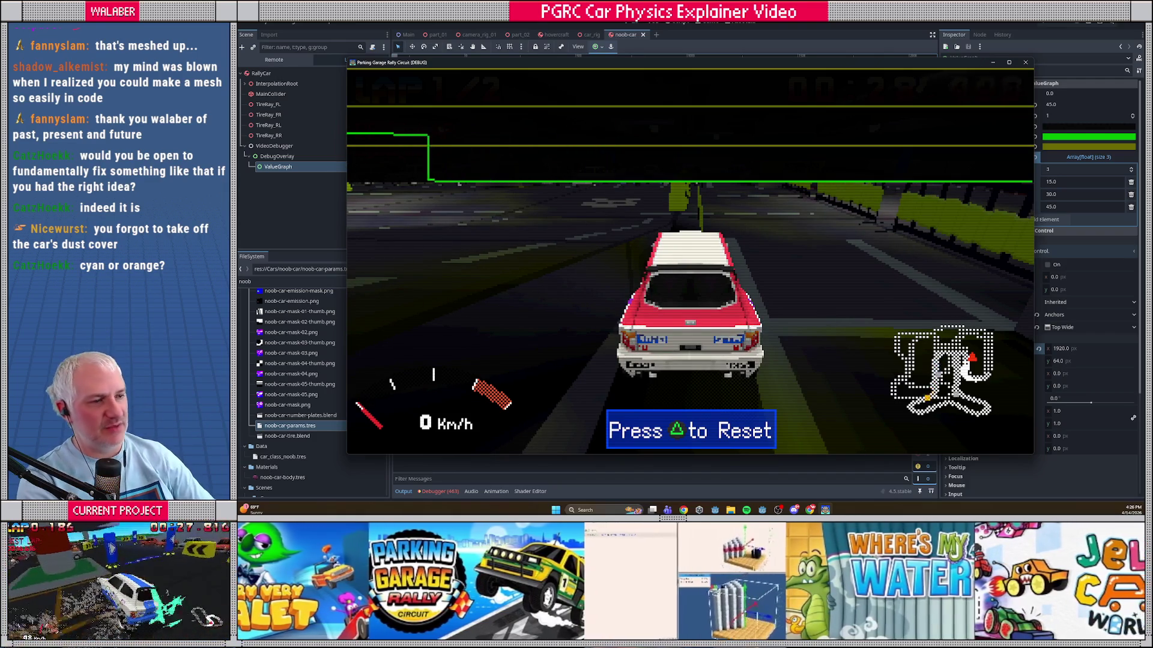
key("F8")
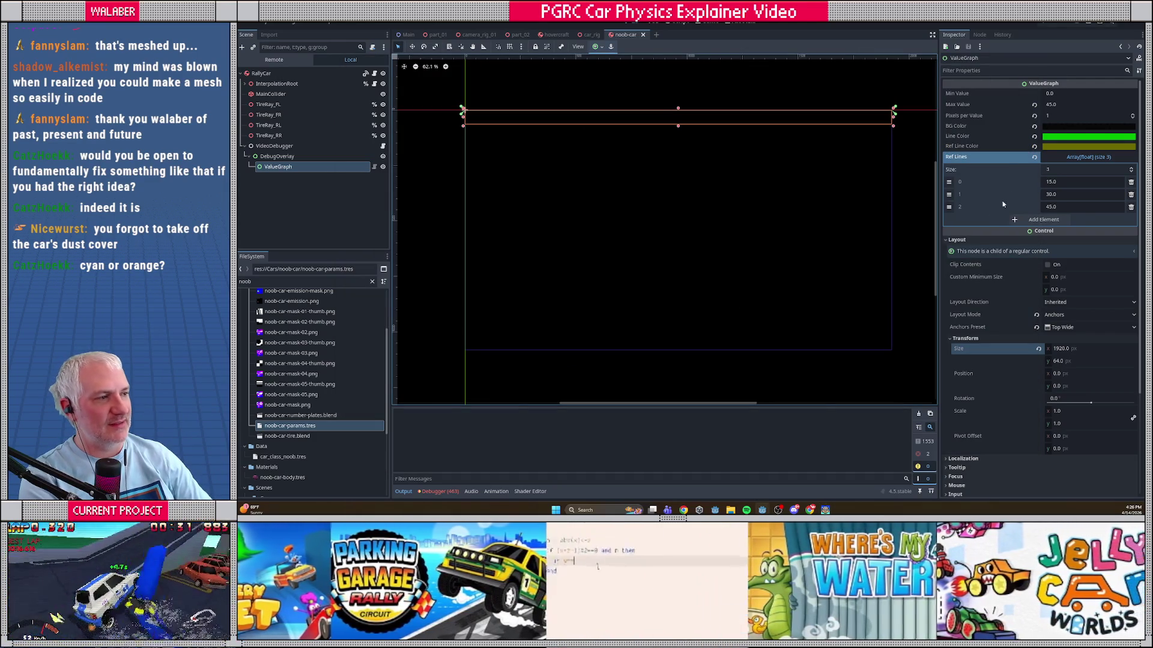
Step: Lower the ValueGraph BG Color alpha, launch the game, and close it again
left_click(1058, 126)
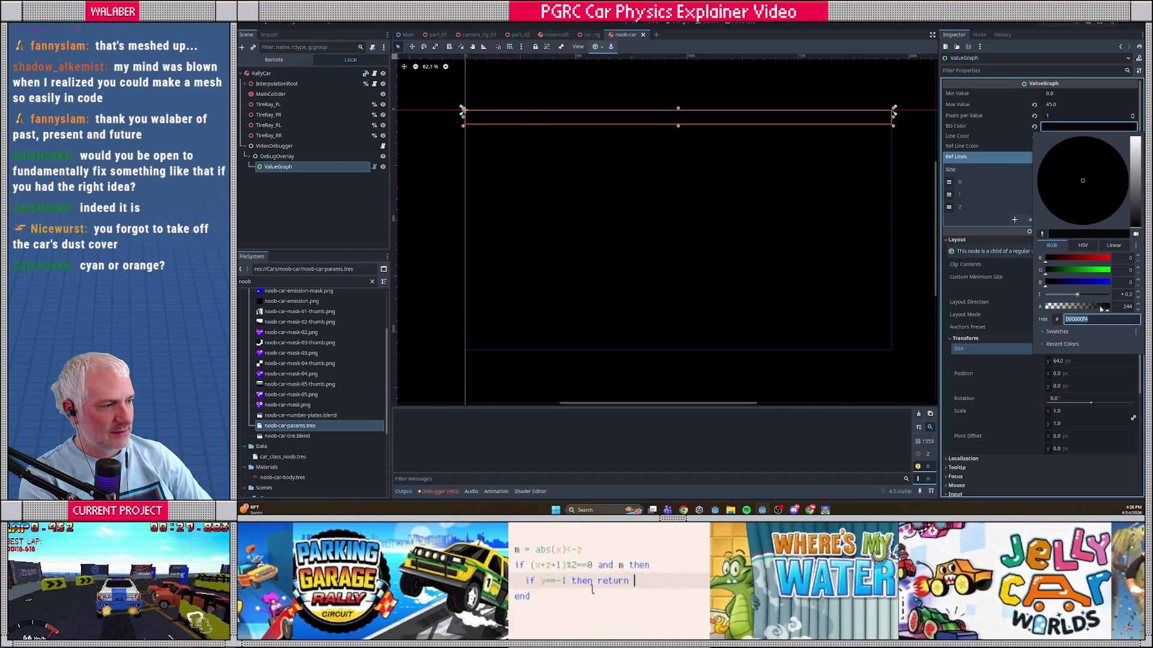
left_click(1102, 309)
key("F5")
key("F8")
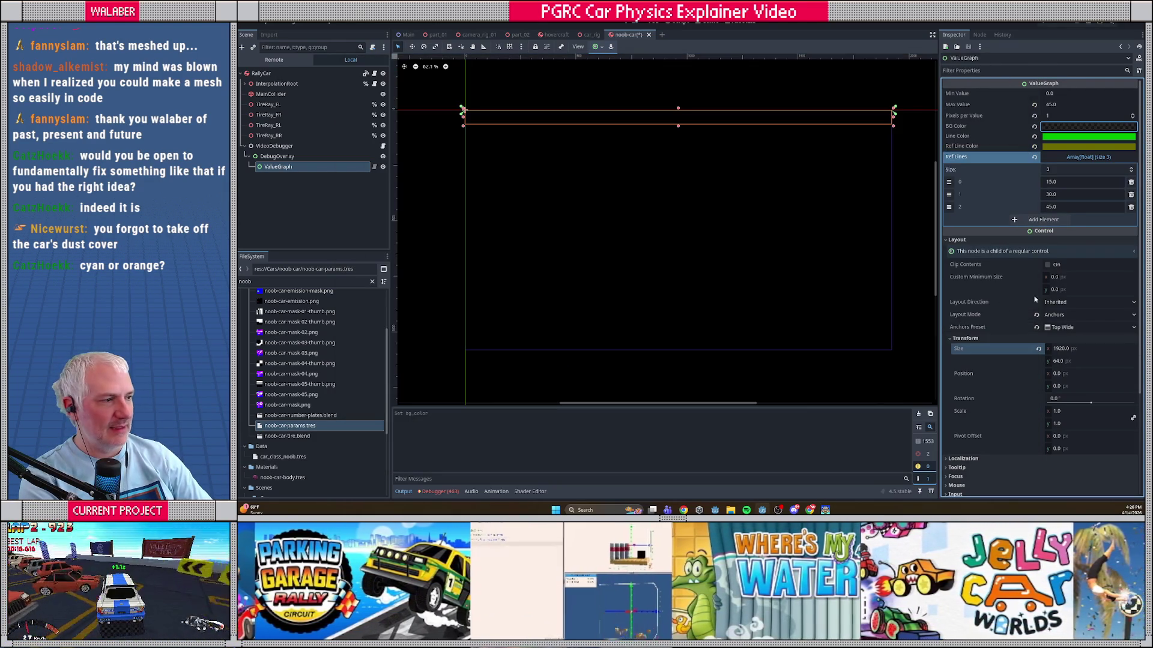
Step: Make the BG Color more transparent, test-drive to view the graph, then pause and stop the game
left_click(1084, 128)
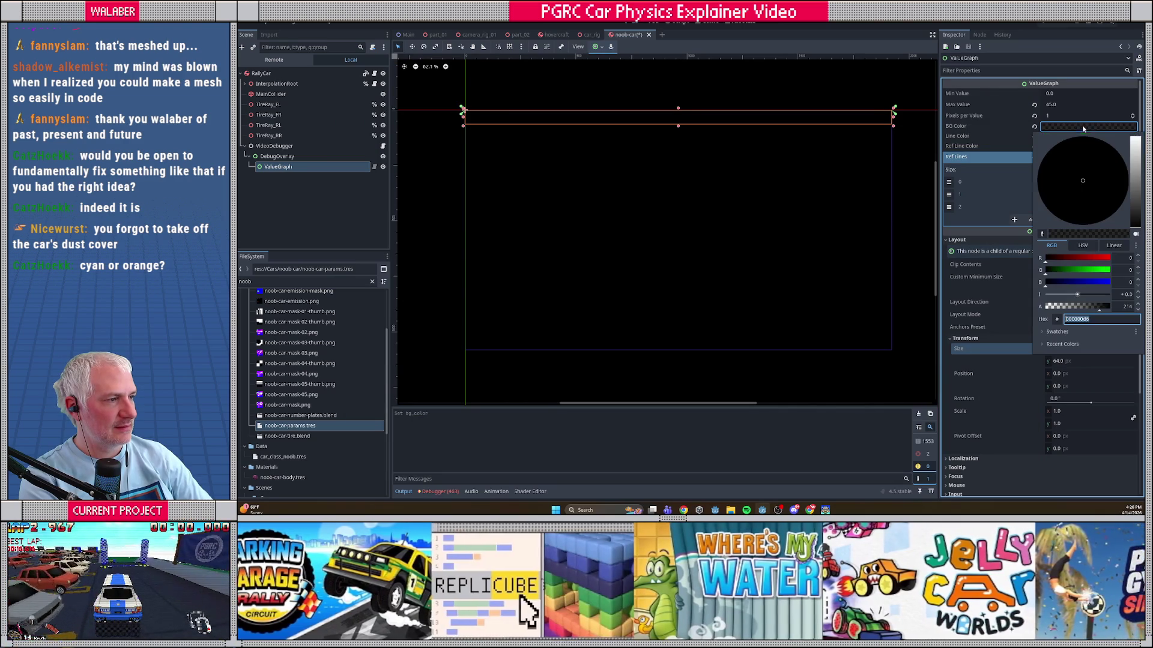
left_click(1088, 307)
key("F5")
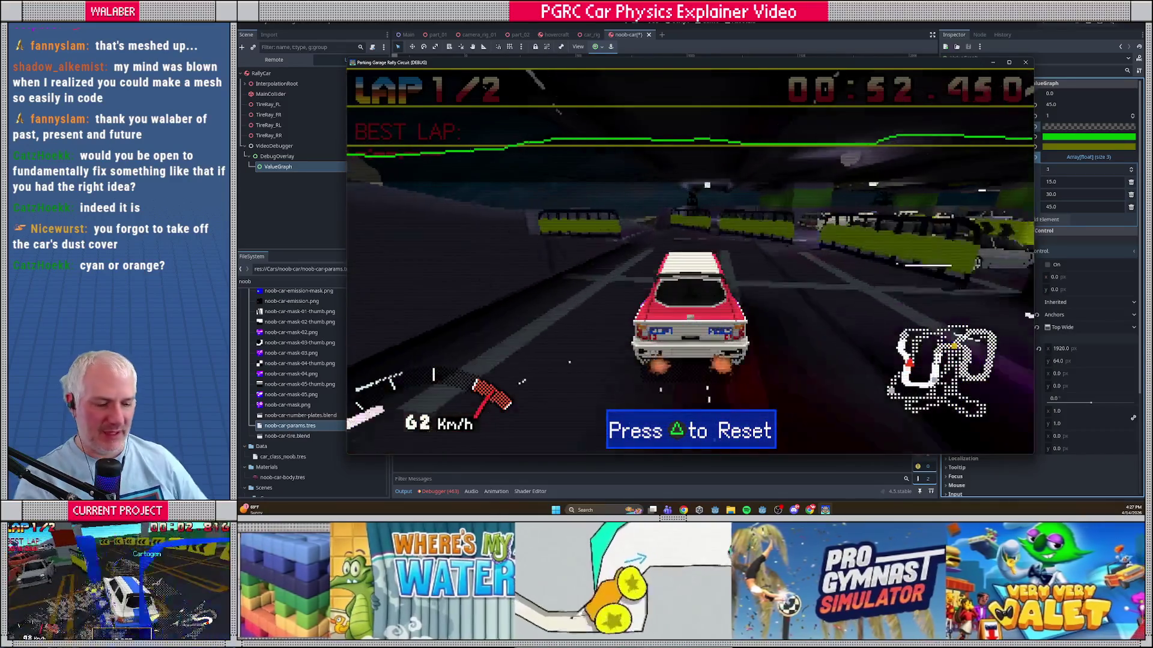
key("Escape")
left_click(1063, 23)
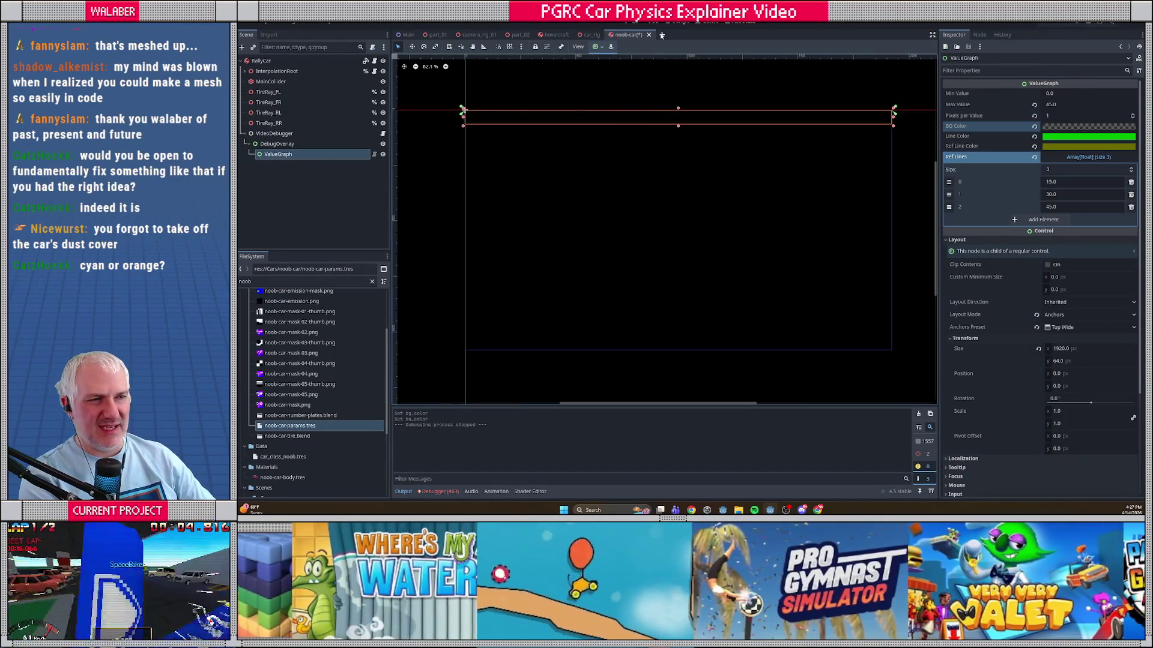
Step: Open video_debugger.gd in the Script workspace with the side docks hidden
left_click(671, 24)
scroll(813, 67, "down", 1)
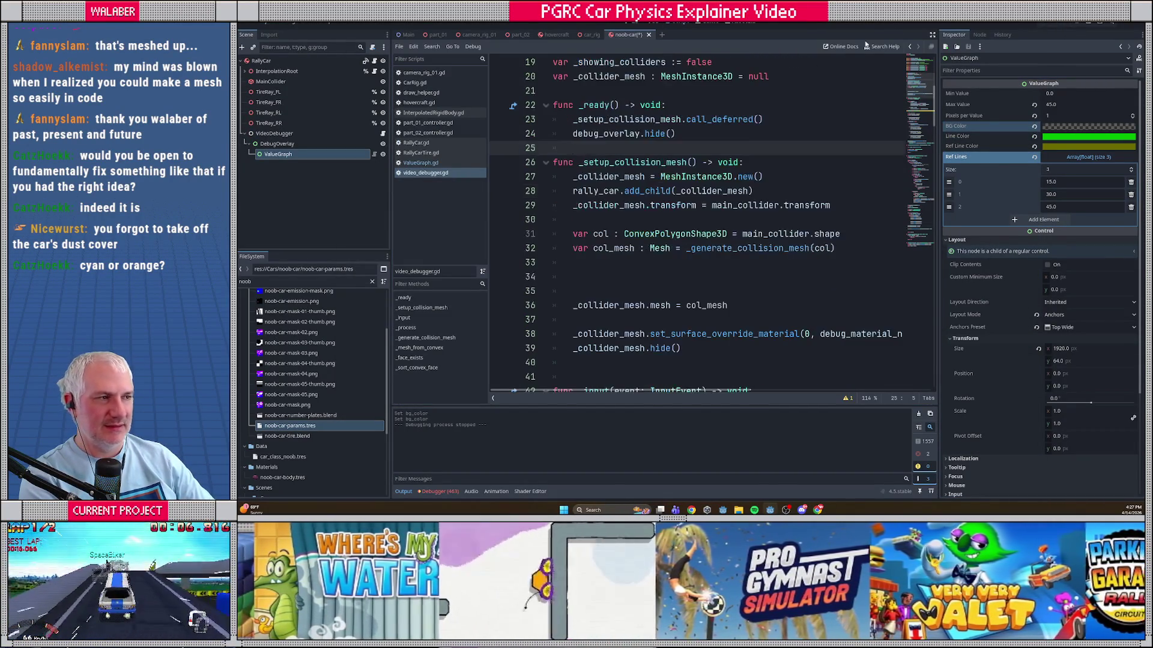
left_click(932, 35)
scroll(512, 189, "down", 9)
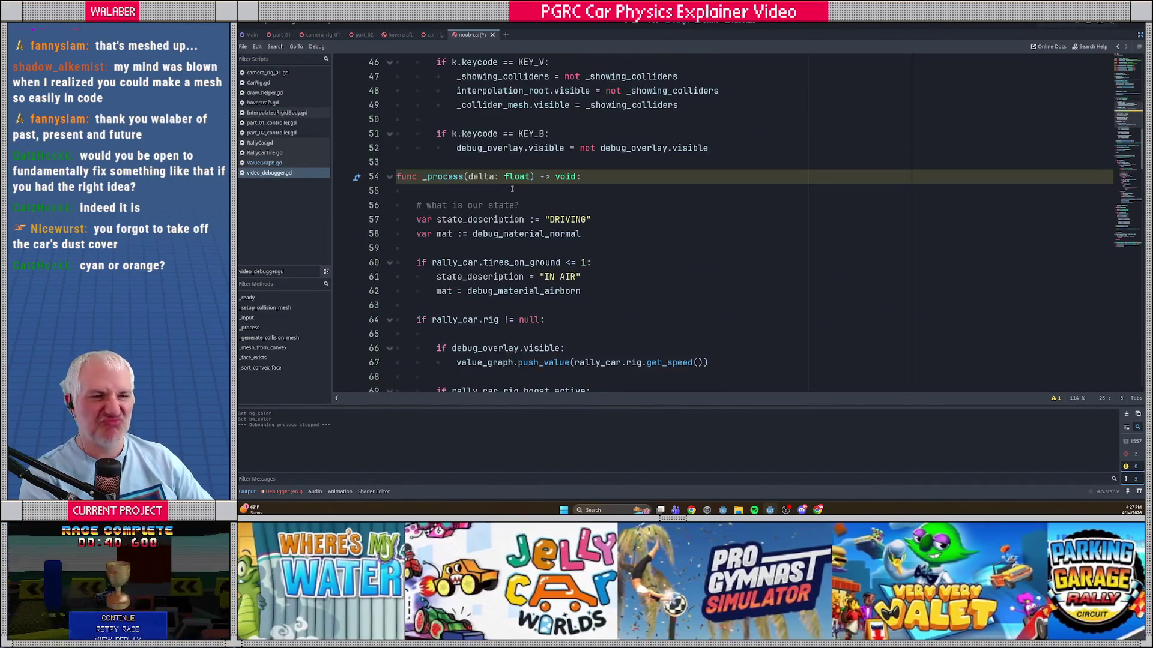
Step: Add a new line under line 52 that tries Context/GameContext references, then delete them
left_click(727, 148)
key("Return")
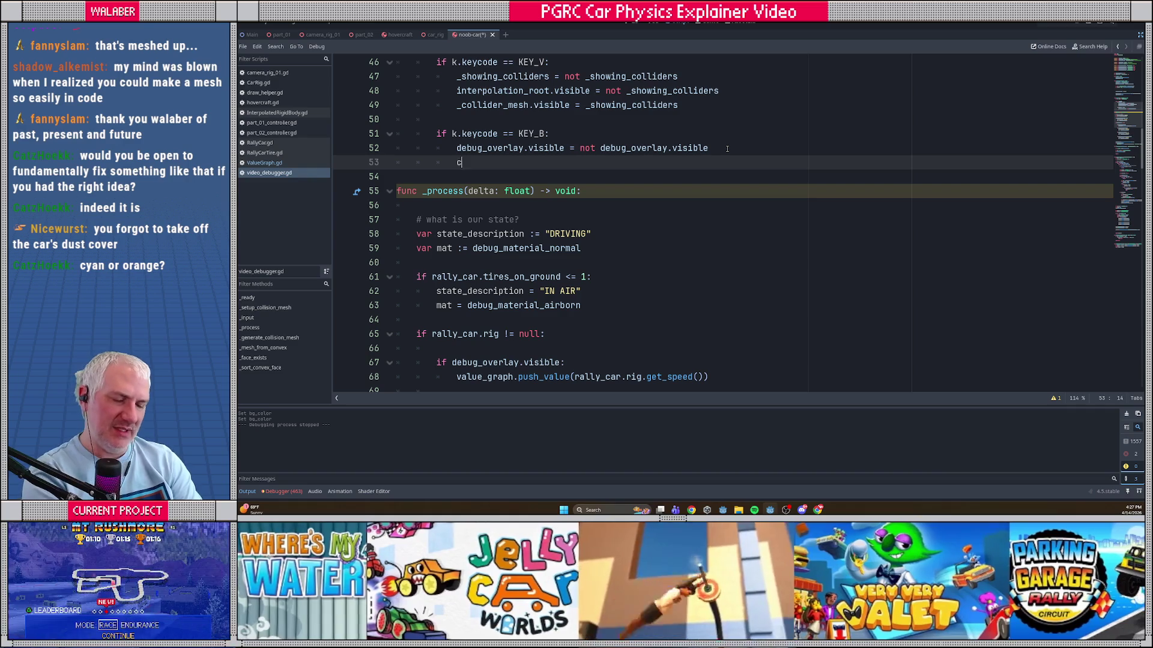
type("ontex")
key("Return")
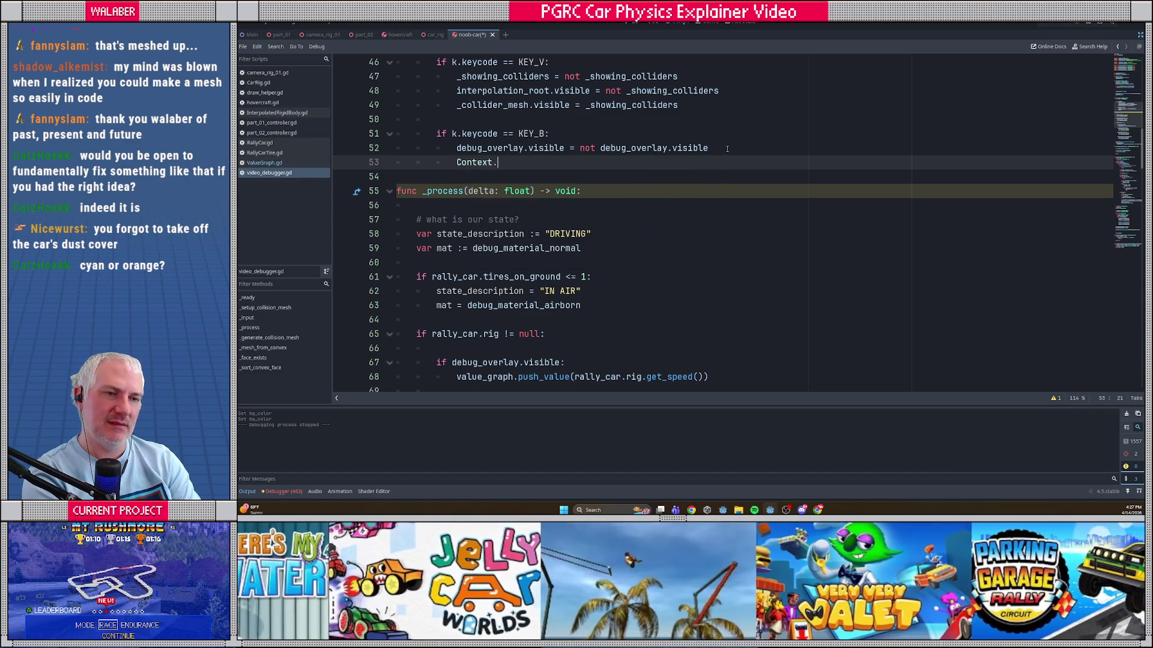
type(".")
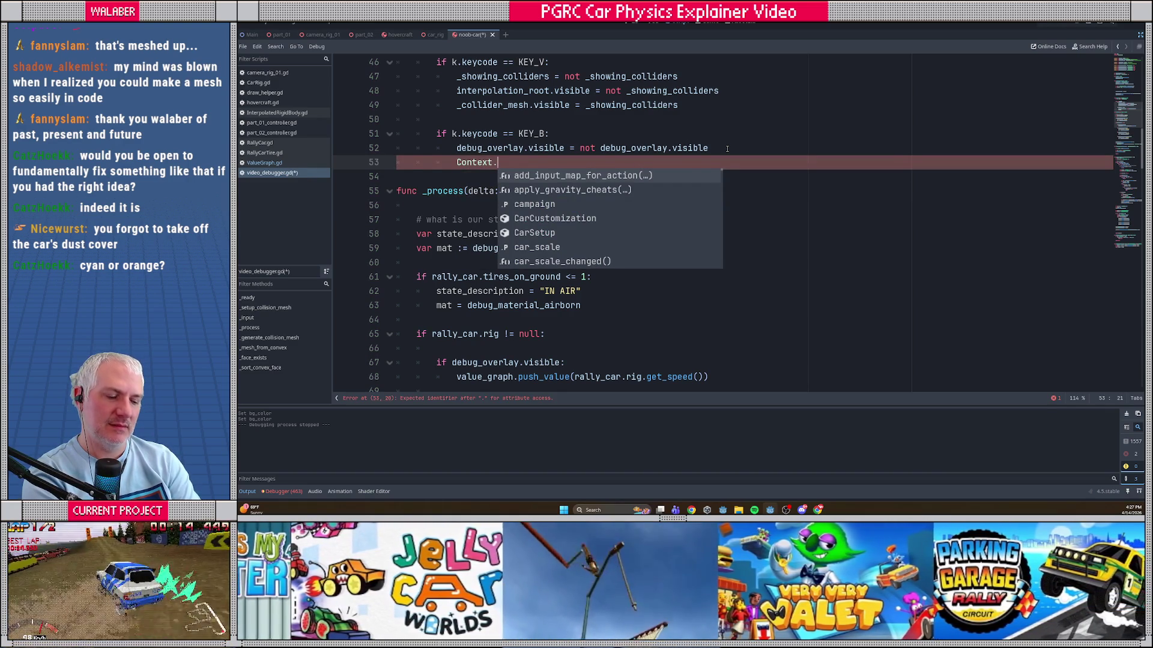
type("gameui")
key("ctrl+BackSpace")
key("ctrl+BackSpace")
key("ctrl+BackSpace")
type("e")
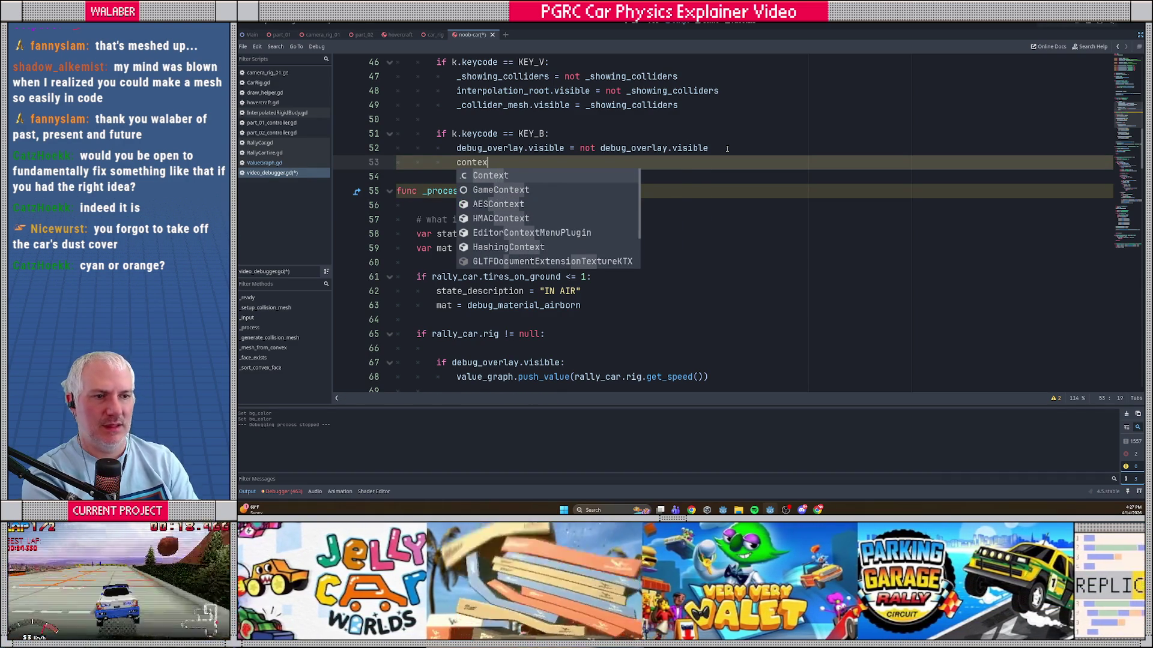
key("Down")
key("Return")
type(".")
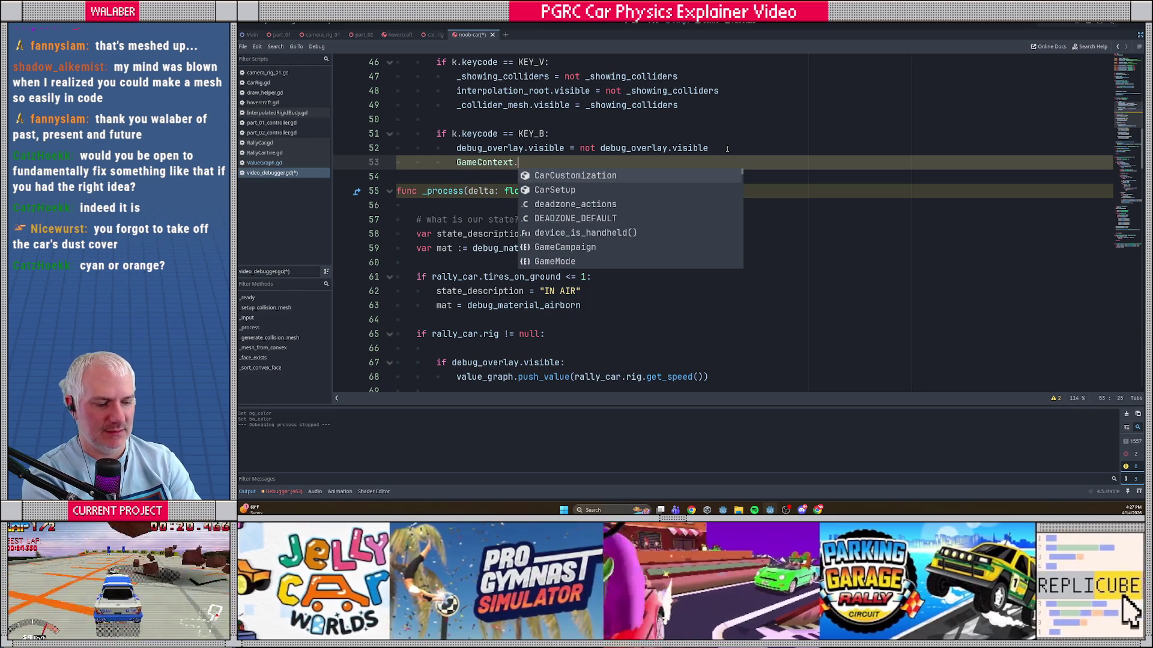
type("ga")
key("ctrl+BackSpace")
key("ctrl+BackSpace")
key("ctrl+BackSpace")
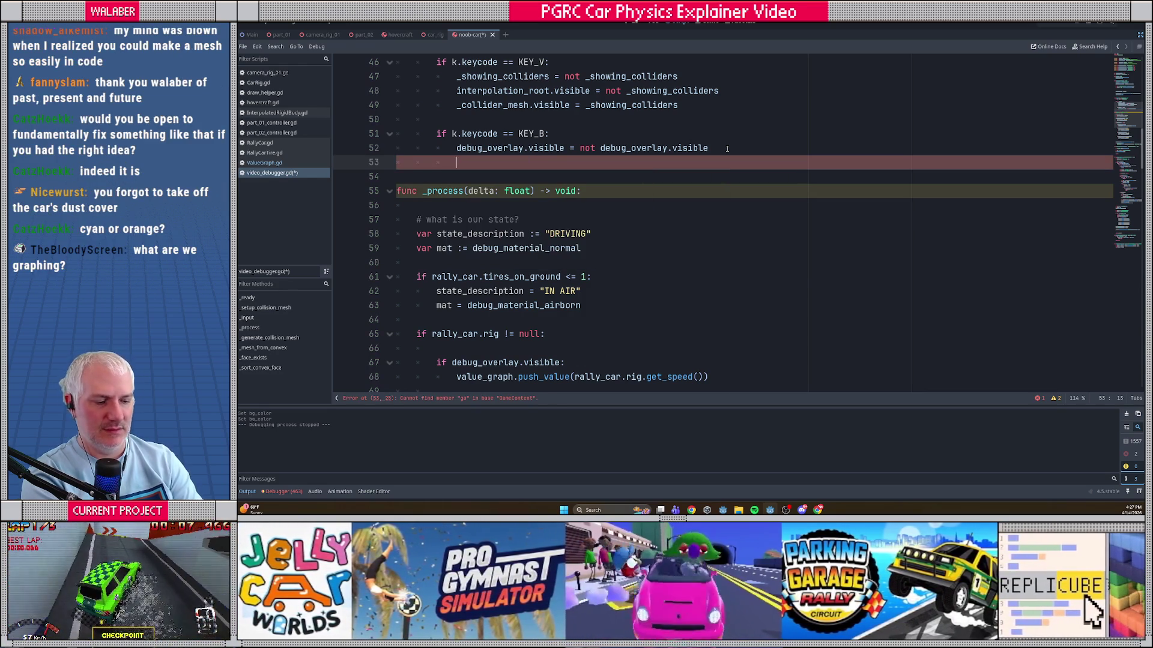
Step: Look through GameContext.gd, then go back to video_debugger.gd
key("ctrl+alt+o")
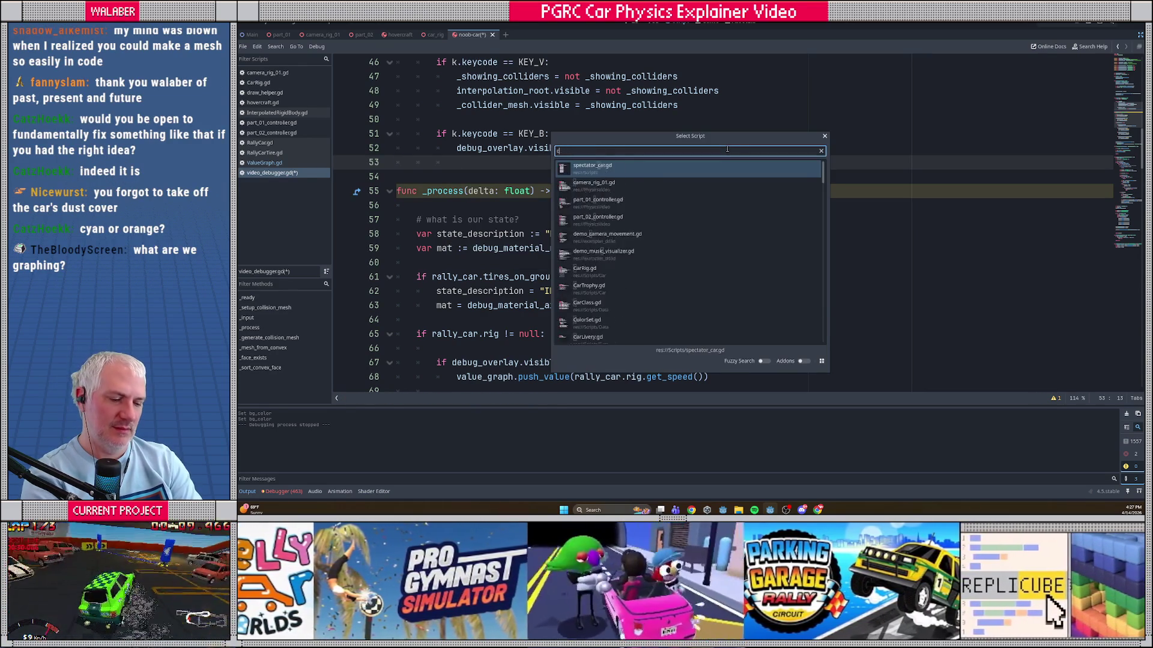
type("context")
key("Return")
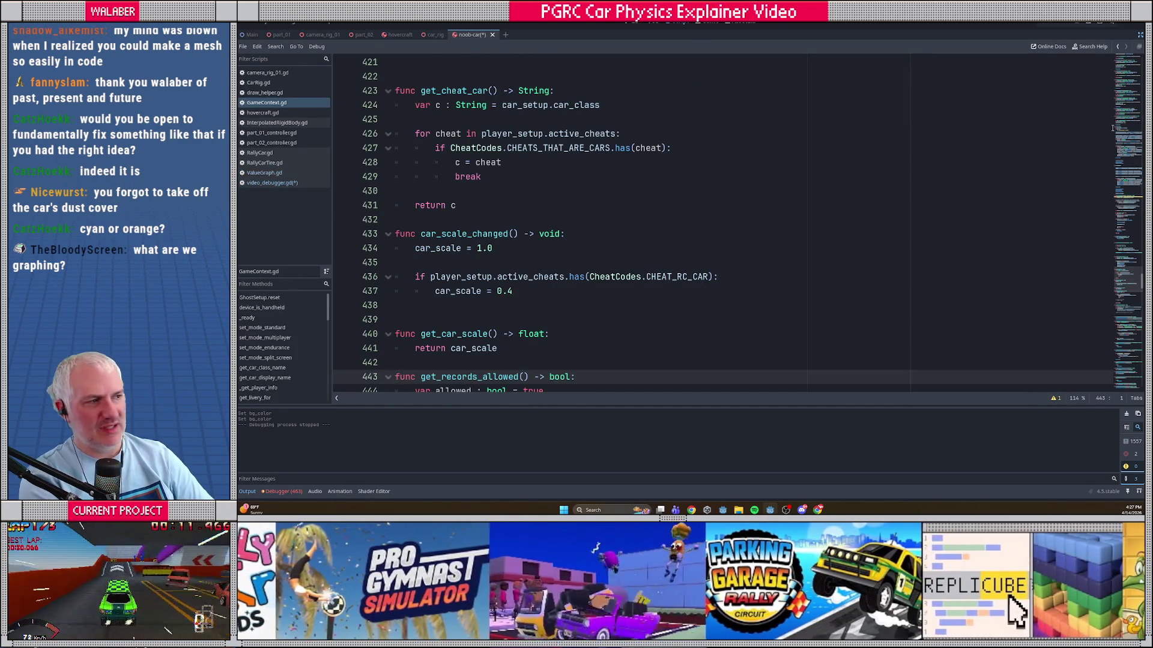
scroll(1122, 252, "up", 20)
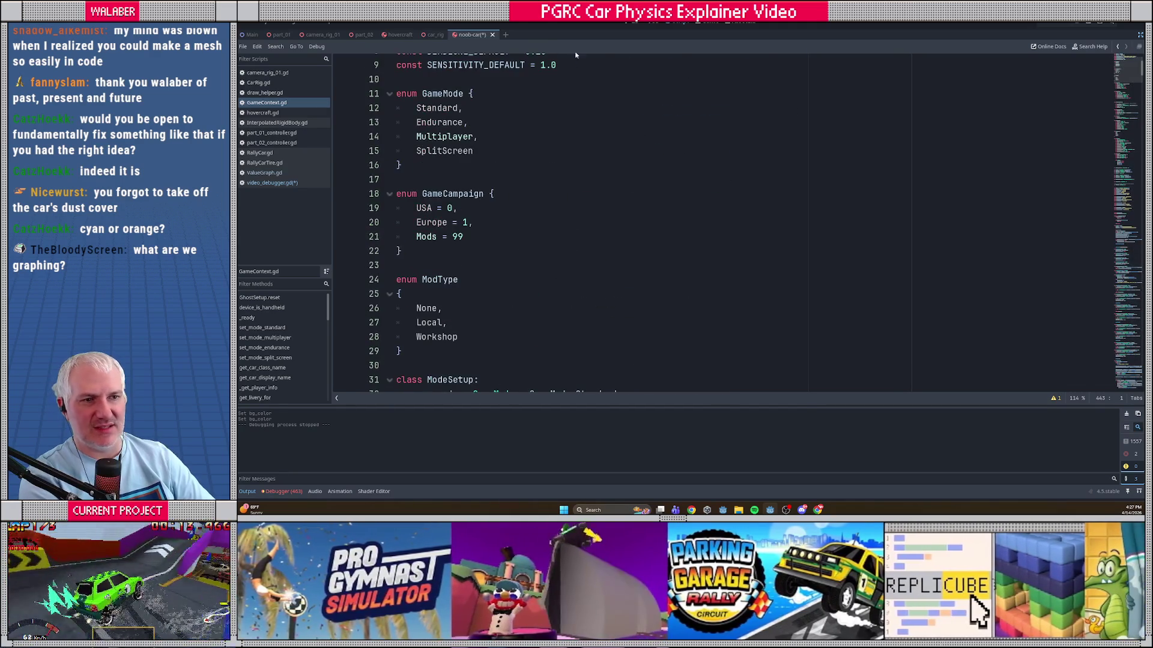
scroll(459, 167, "down", 7)
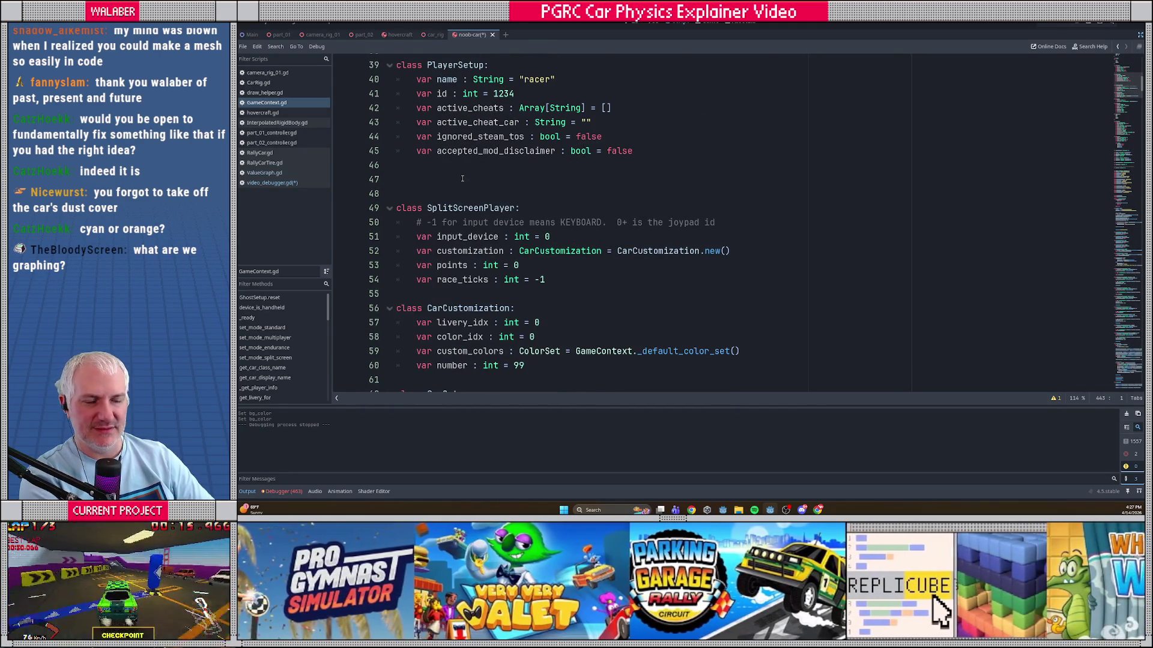
key("alt+Left")
key("alt+Left")
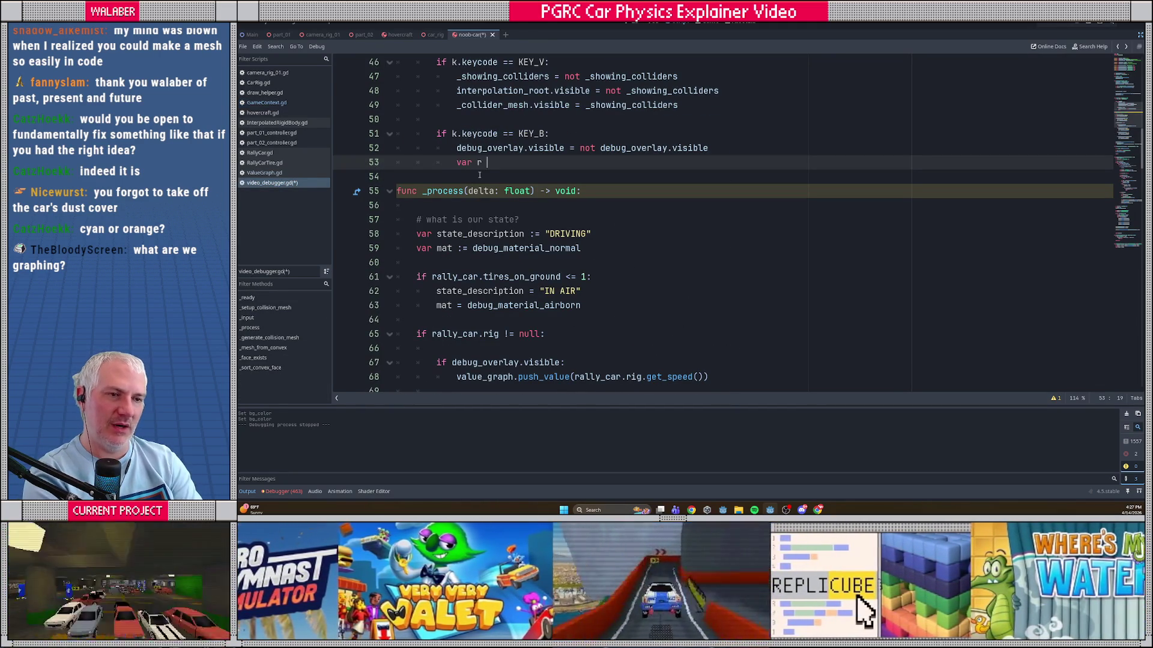
Step: Add 'var r := Race.current' and 'if r != null:' with an r.game_ui line under KEY_B
type(":= Ra")
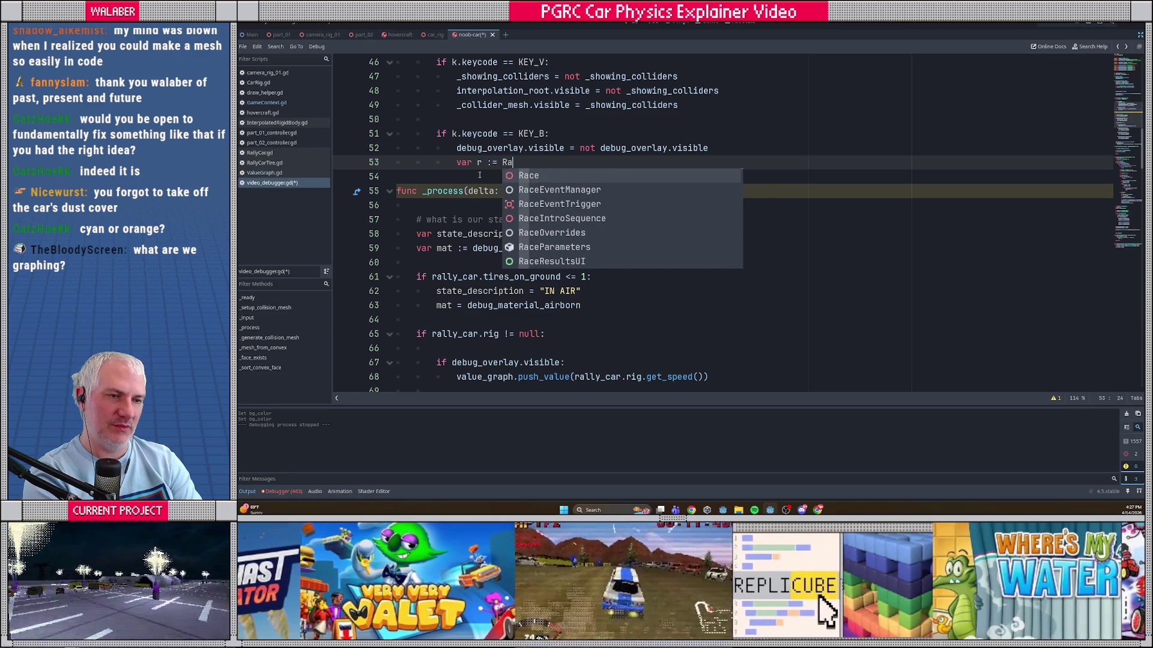
type("ce.current")
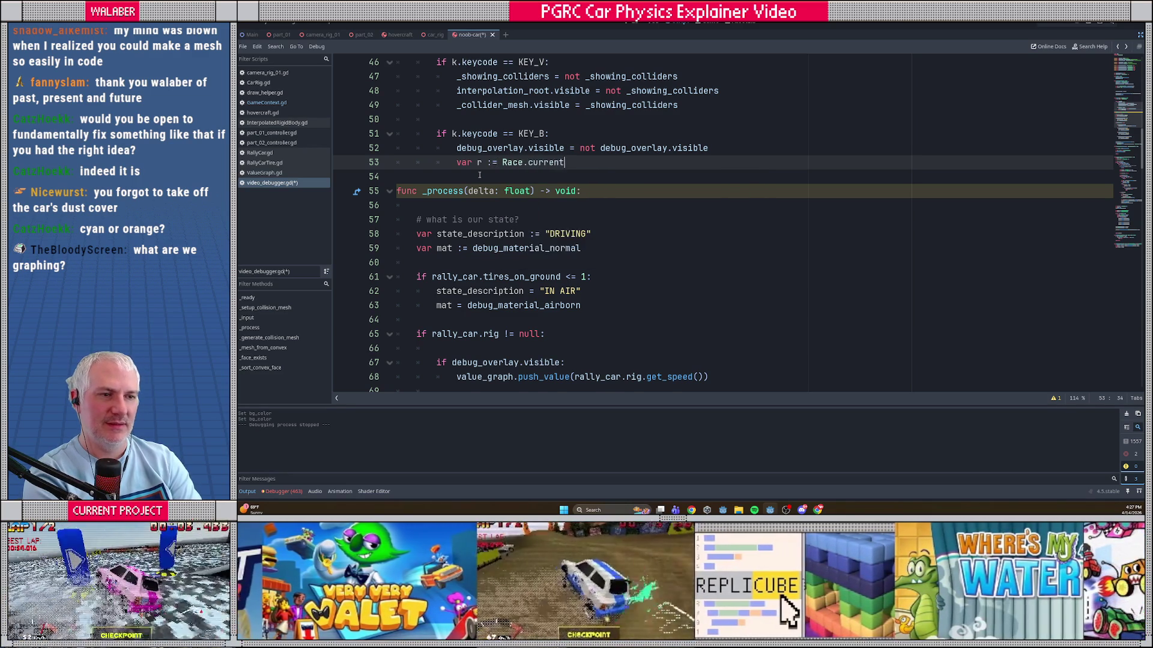
key("Return")
type("if r != null")
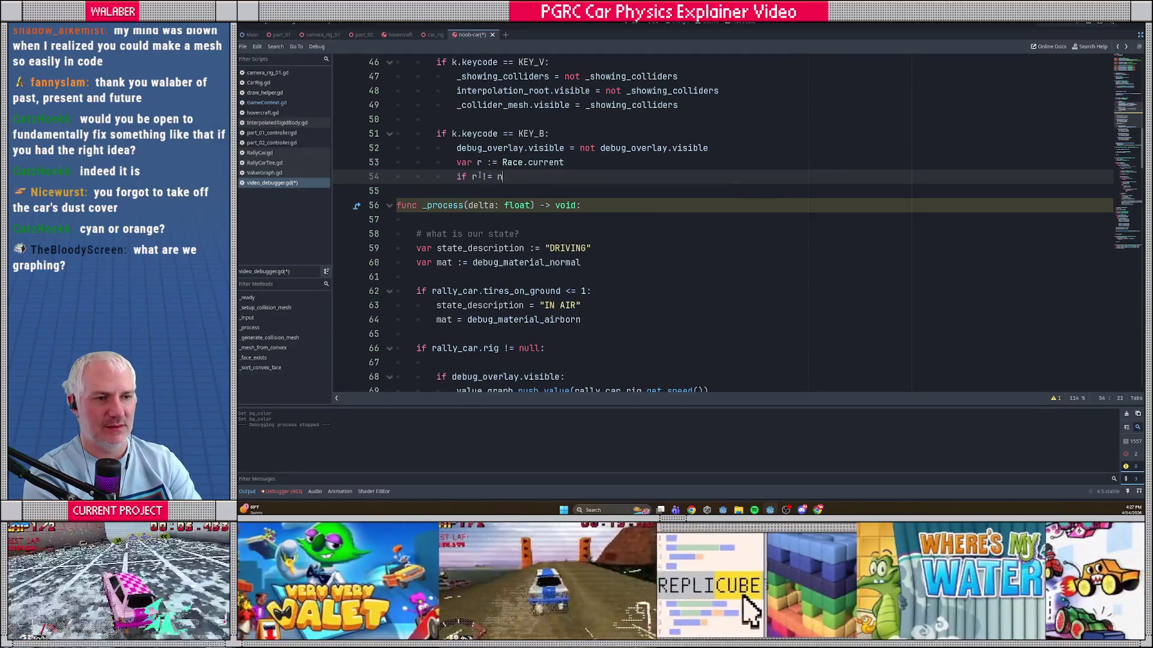
type(":")
key("Return")
type("ga")
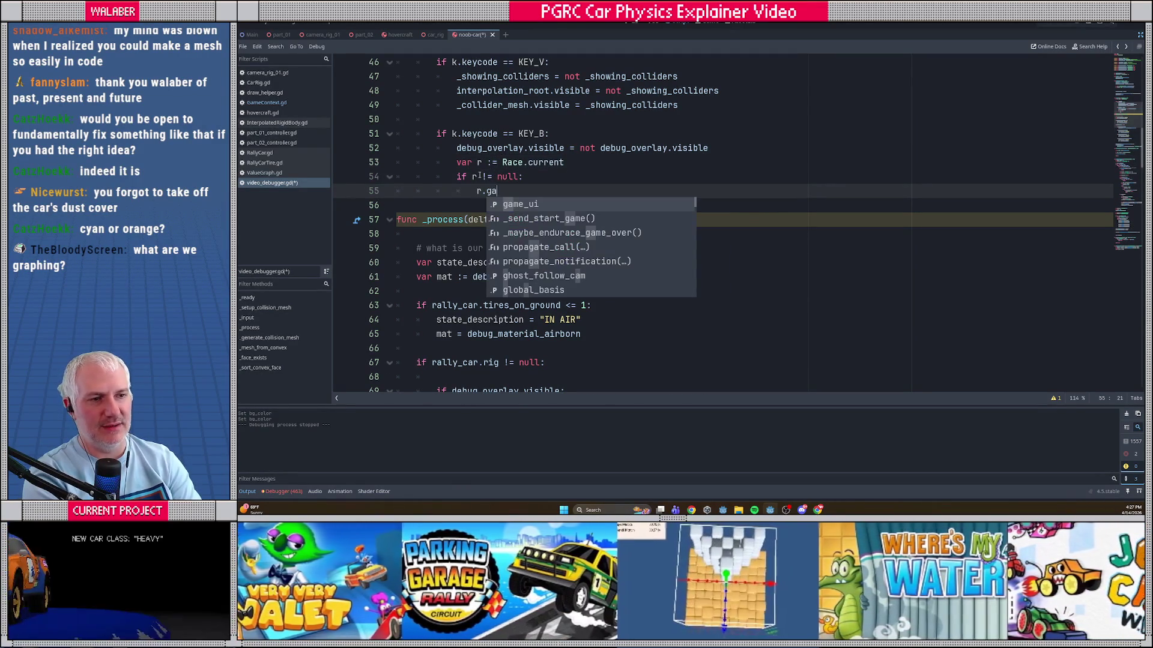
key("Return")
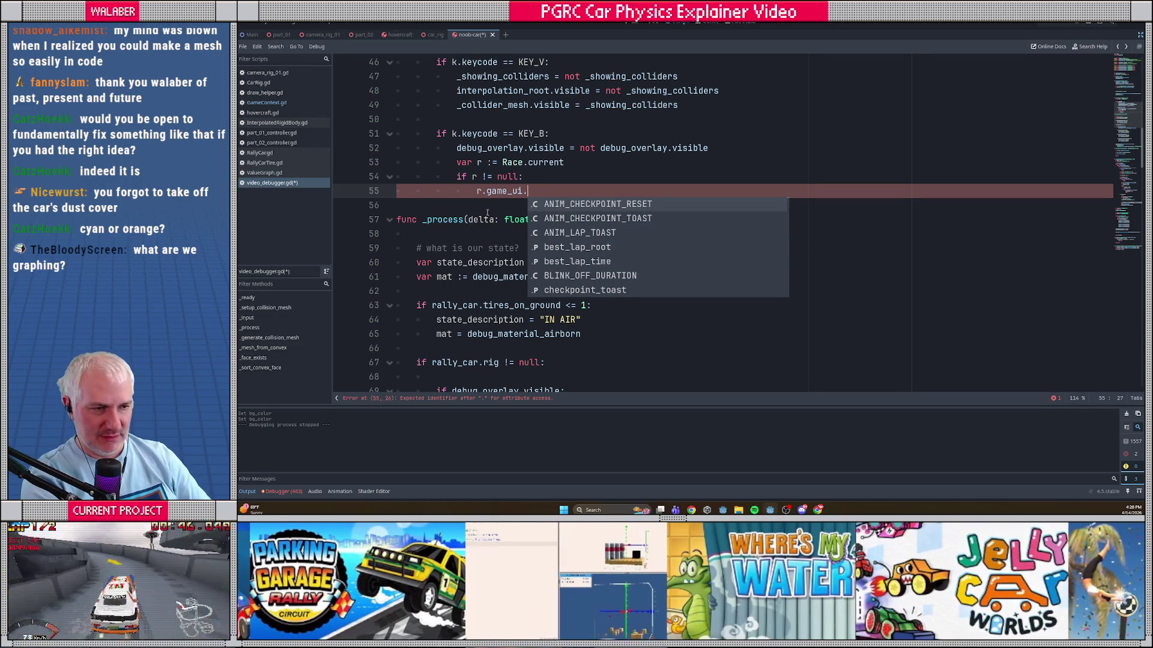
key("Down")
key("Down")
key("Down")
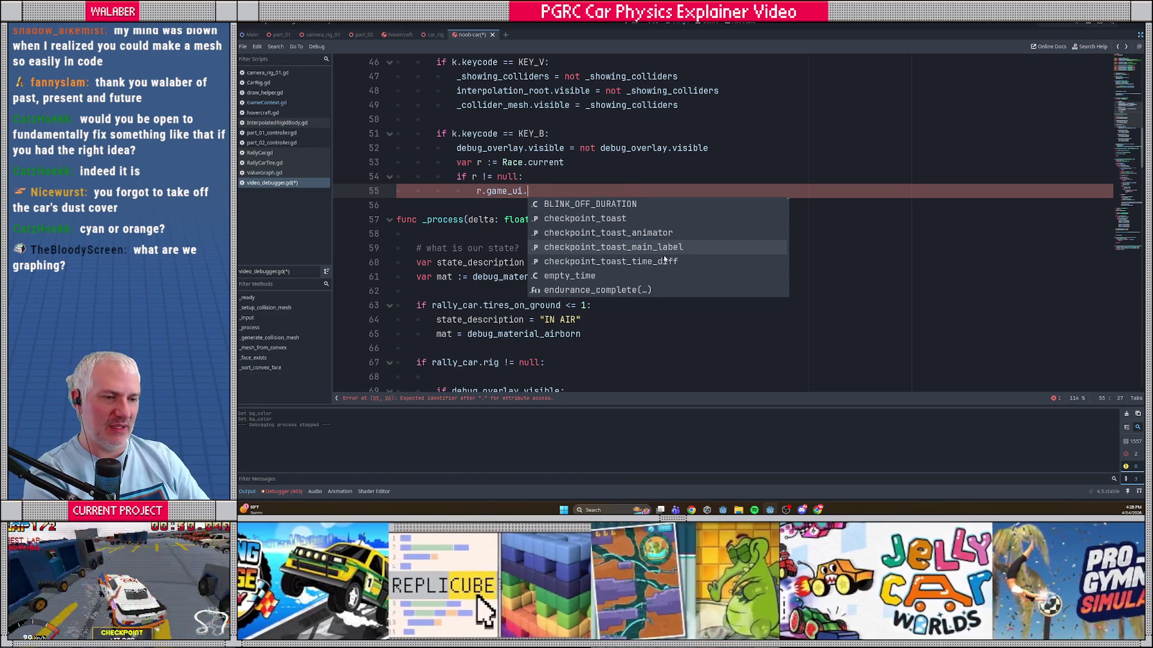
key("Down")
key("Down")
key("Down")
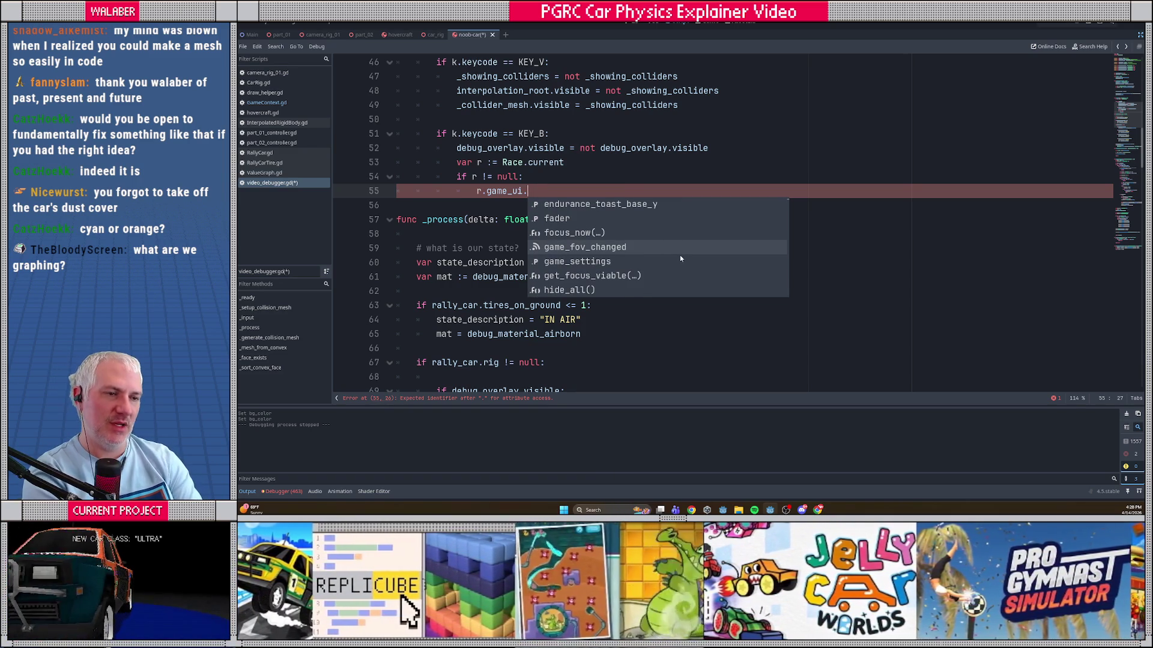
key("Escape")
key("ctrl+alt+o")
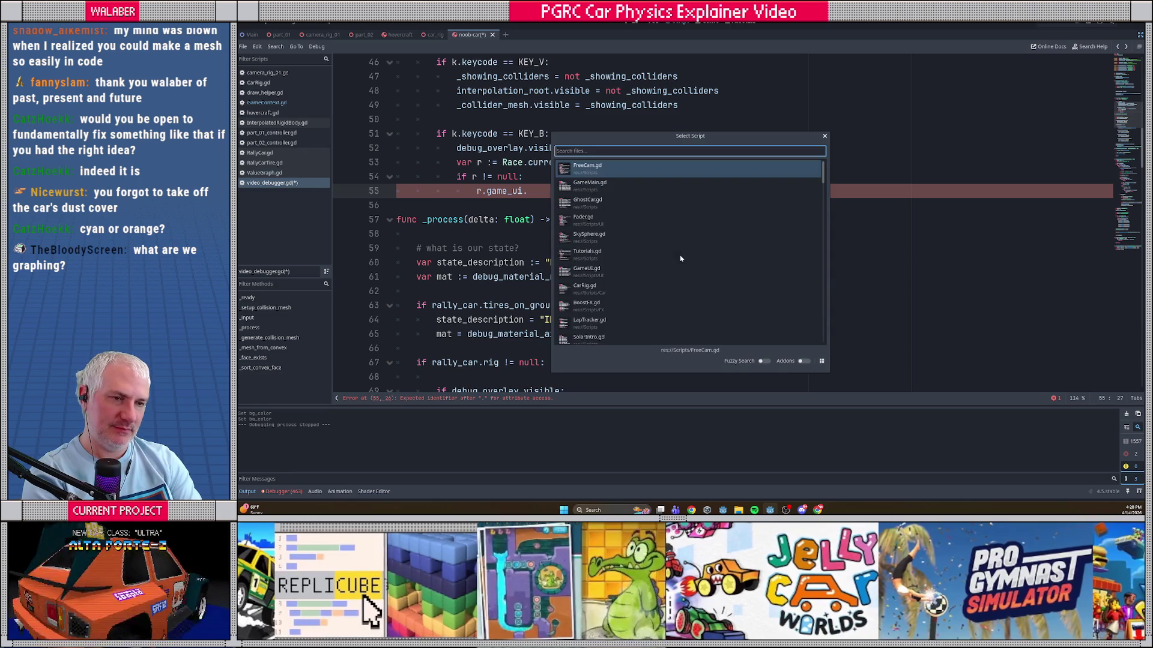
Step: After checking hud in GameUI.gd, write 'r.game_ui.hud = not debug_overlay.visible' and run the game
type("gameui")
key("Return")
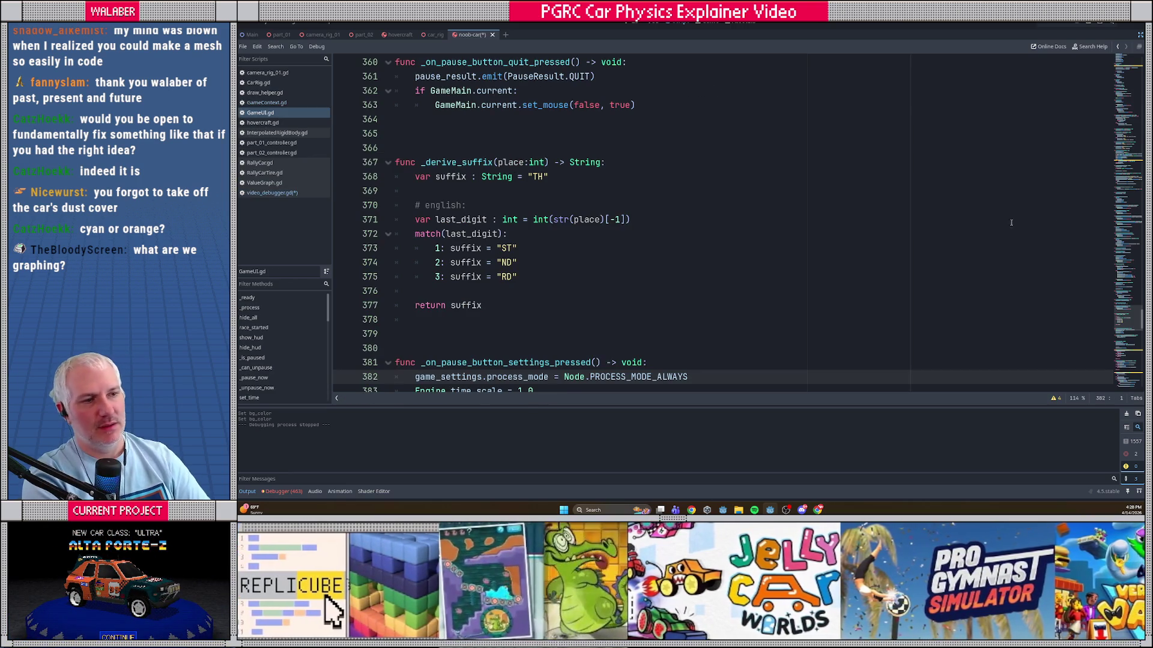
left_click(1122, 60)
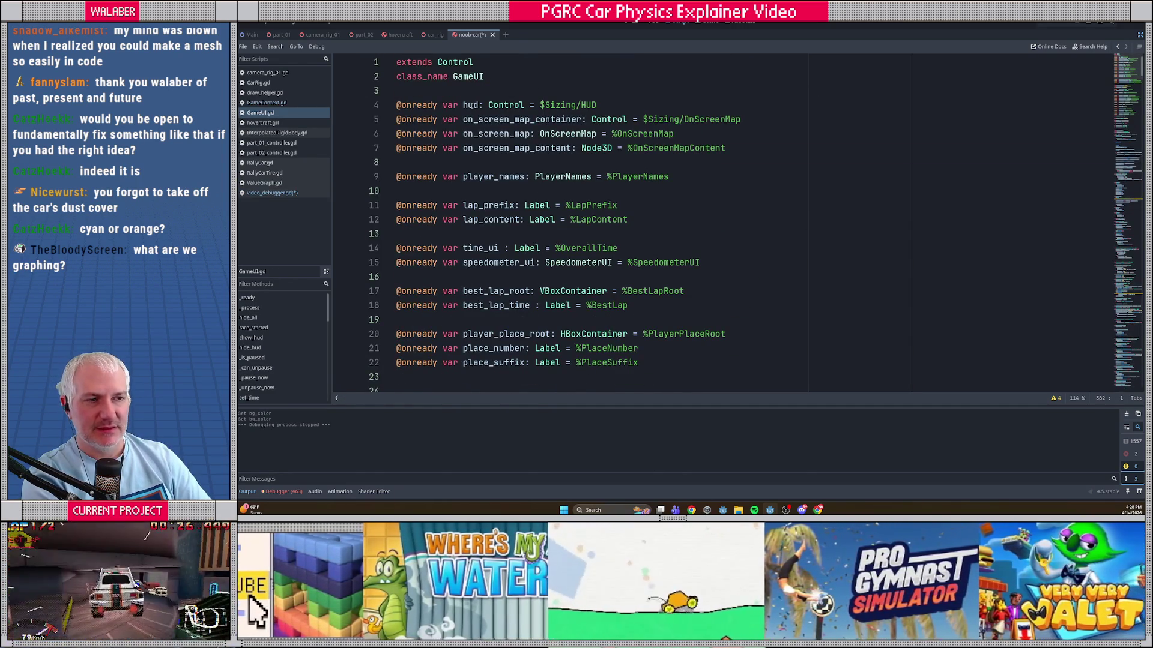
key("alt+Left")
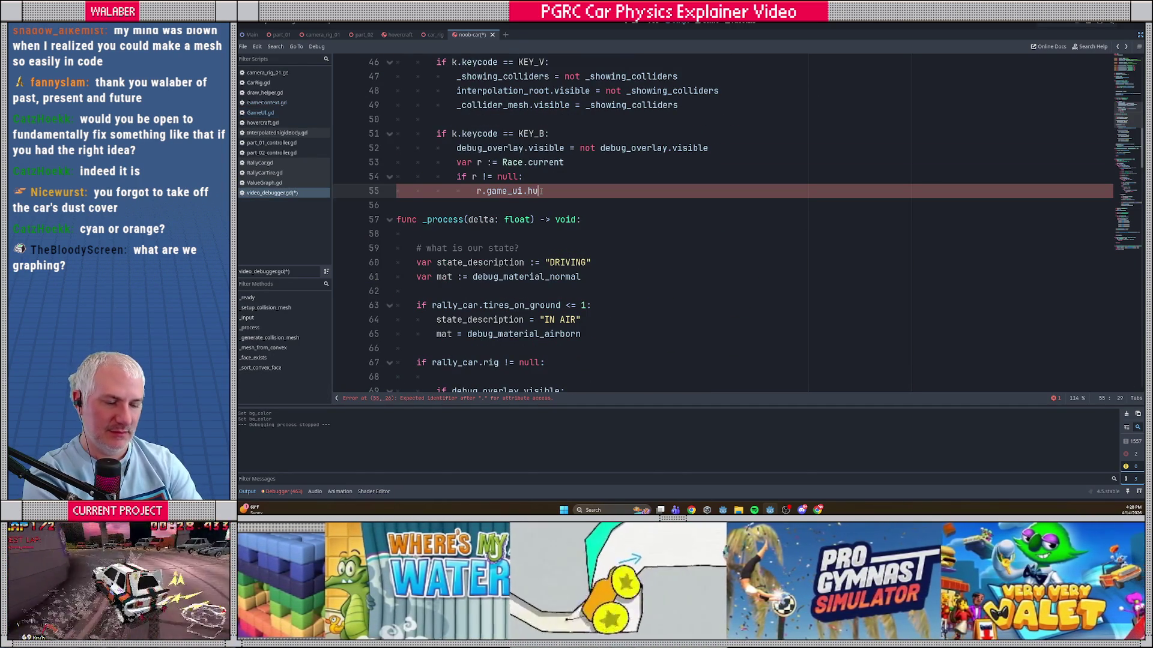
type("d = ")
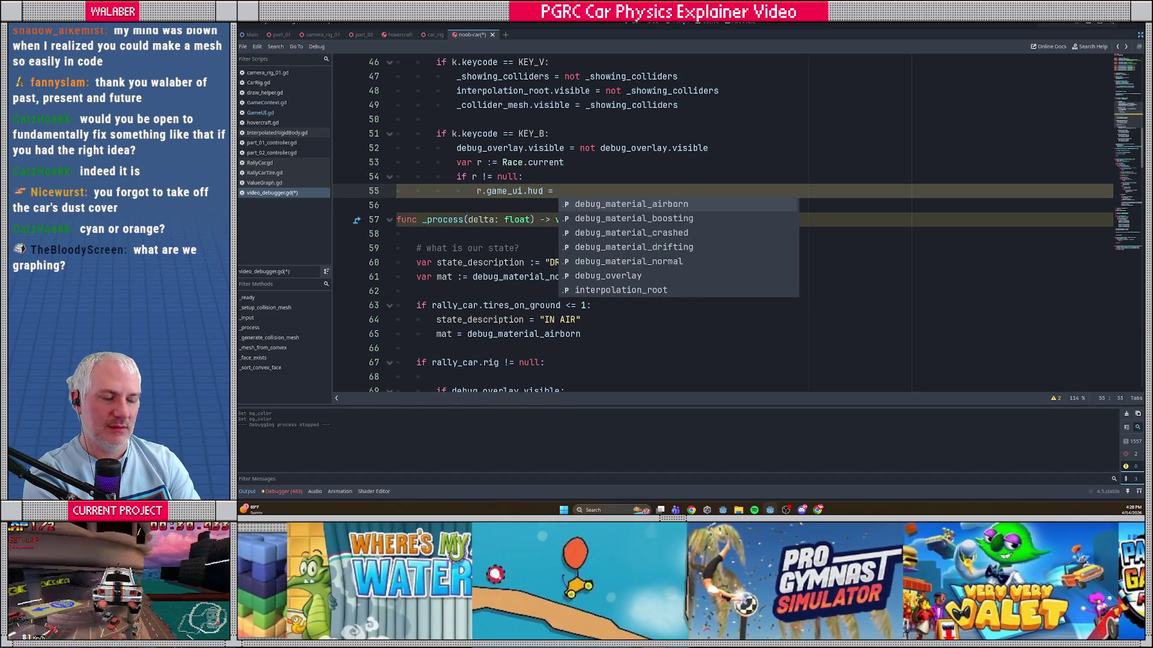
type("not debu")
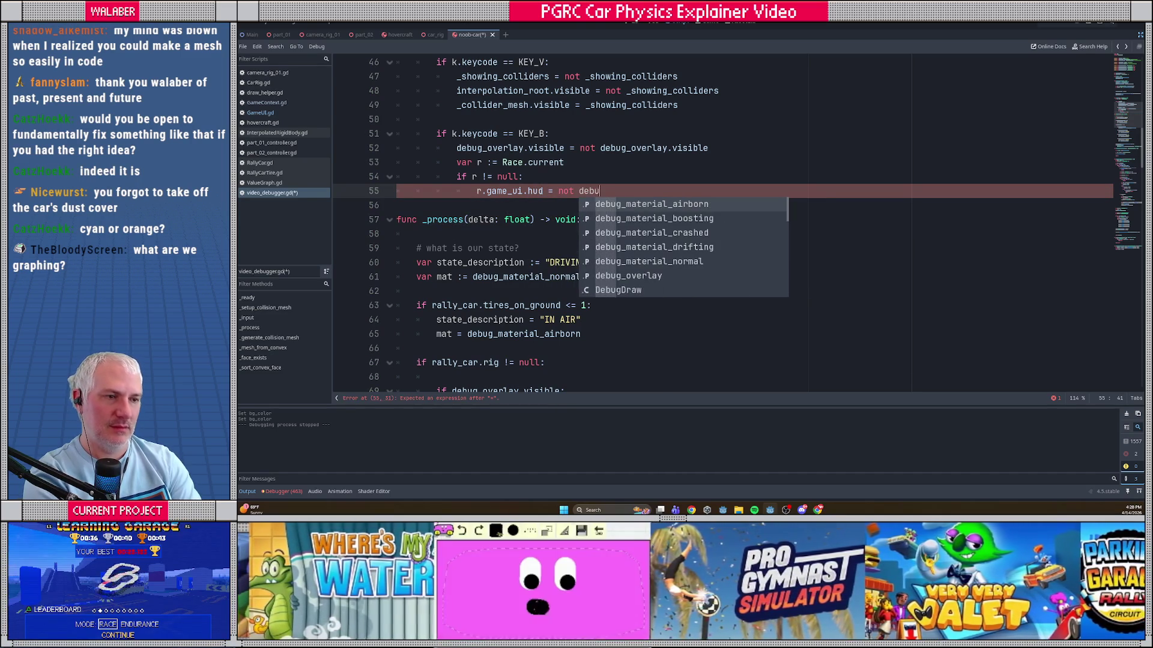
type("g_overlay.visible")
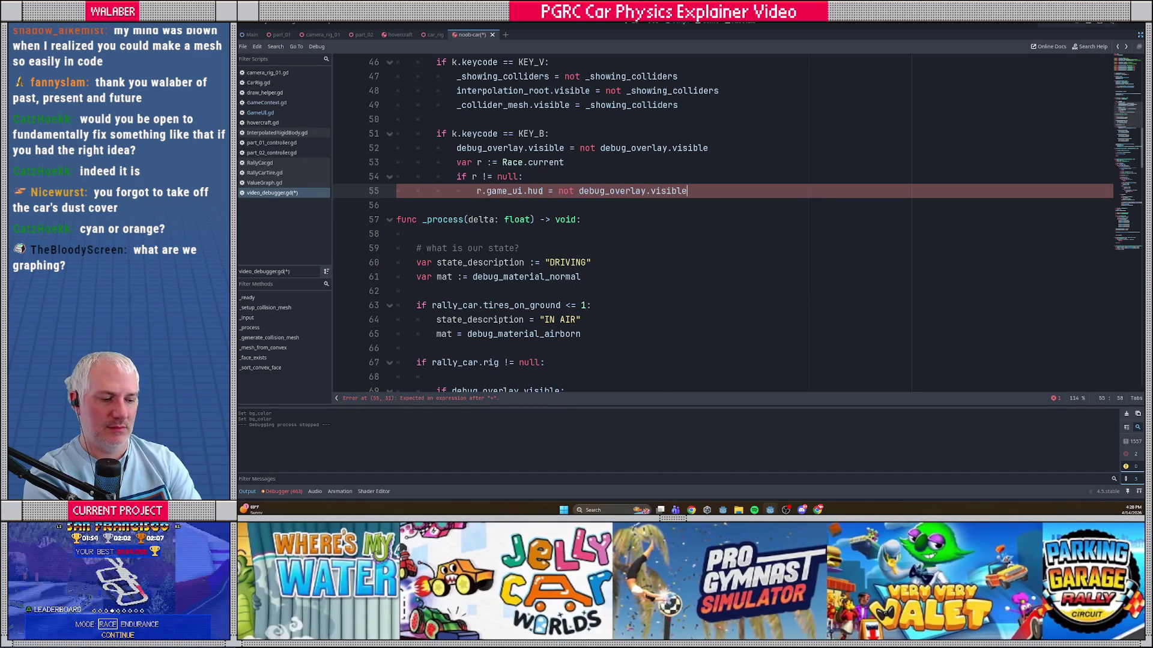
key("F5")
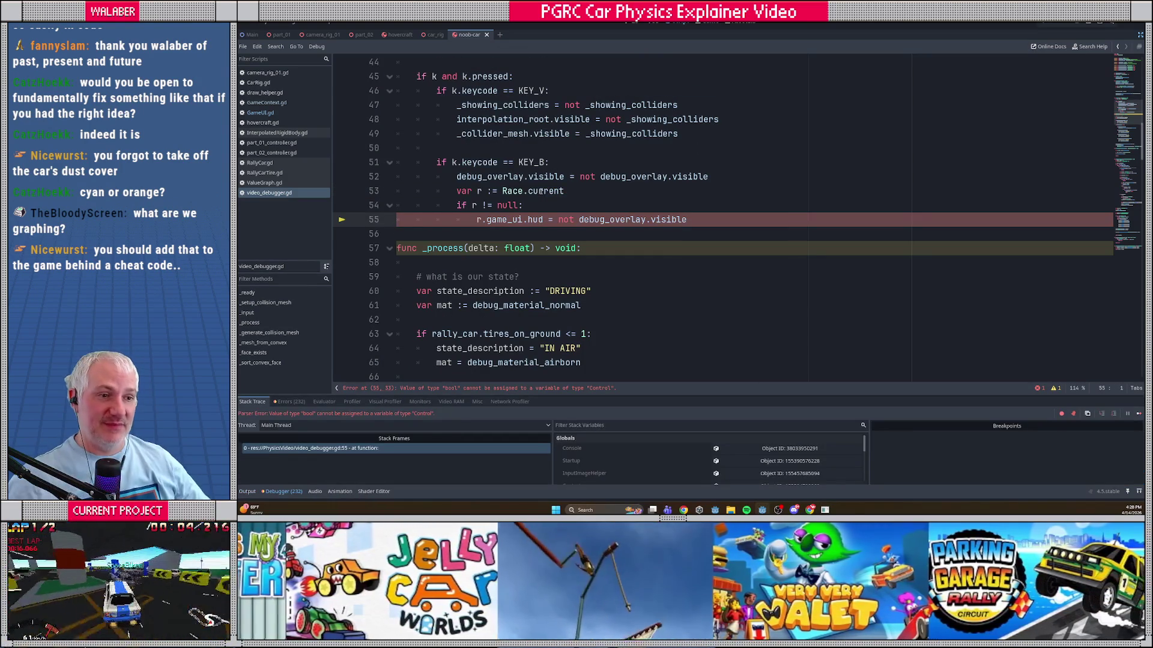
Step: Stop the debug run, change line 55 to set r.game_ui.hud.visible, and relaunch the game
left_click(1068, 23)
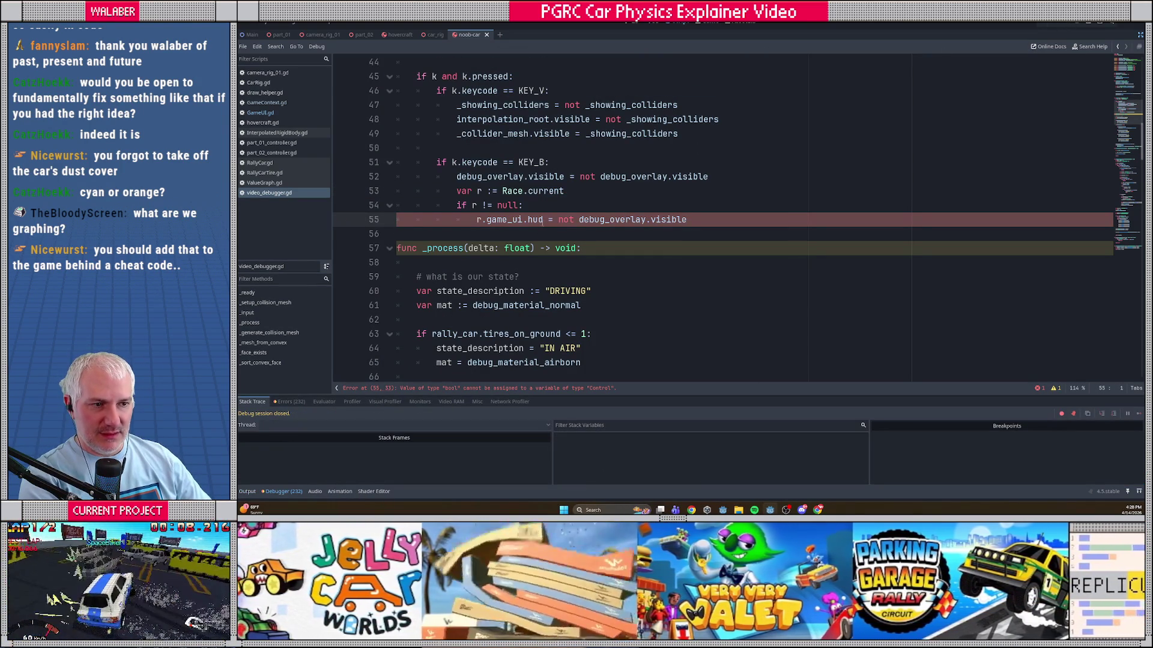
type(".visible")
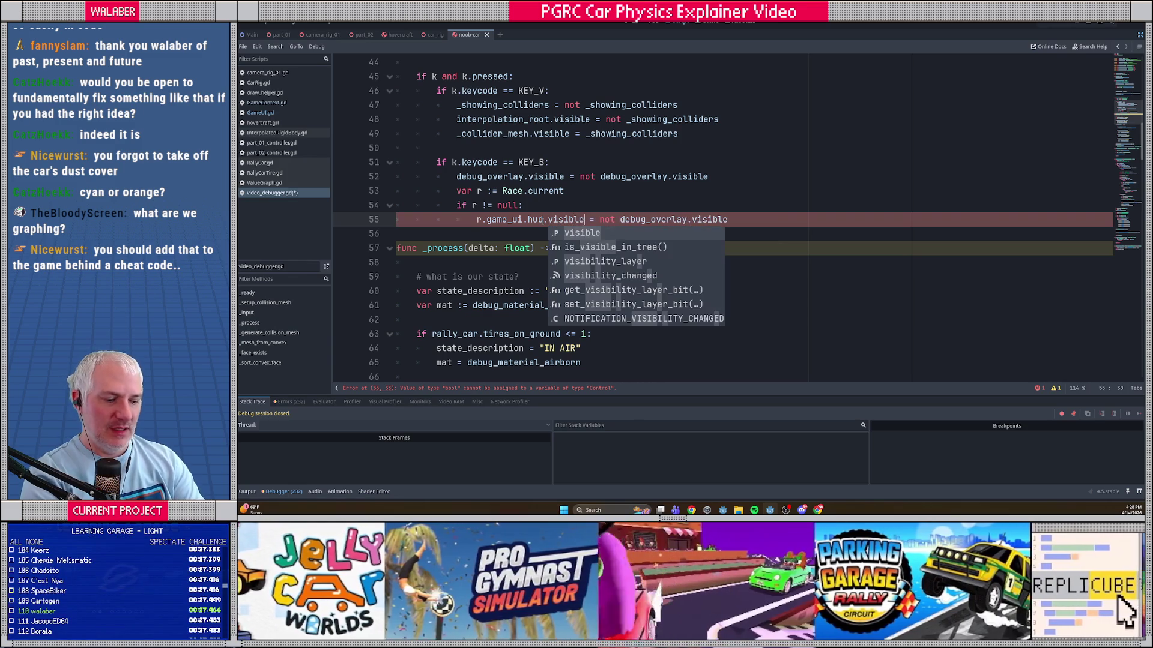
key("F5")
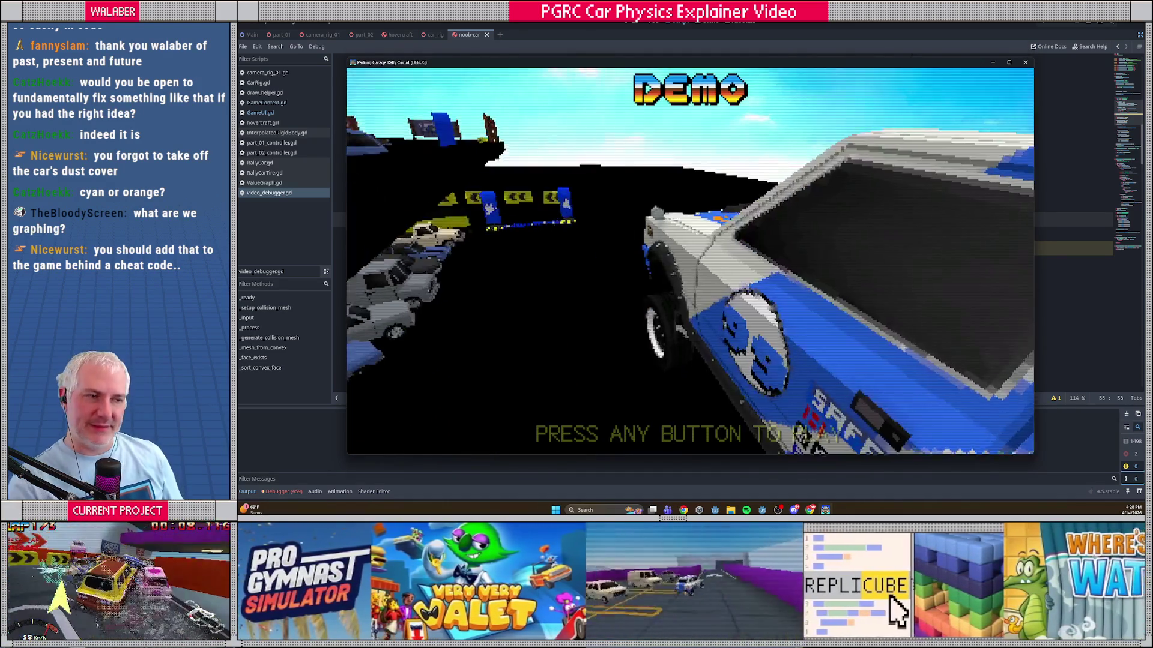
Step: Skip the demo, choose Single Player, a car and a track, and drive with the speed graph showing
key("Return")
key("Return")
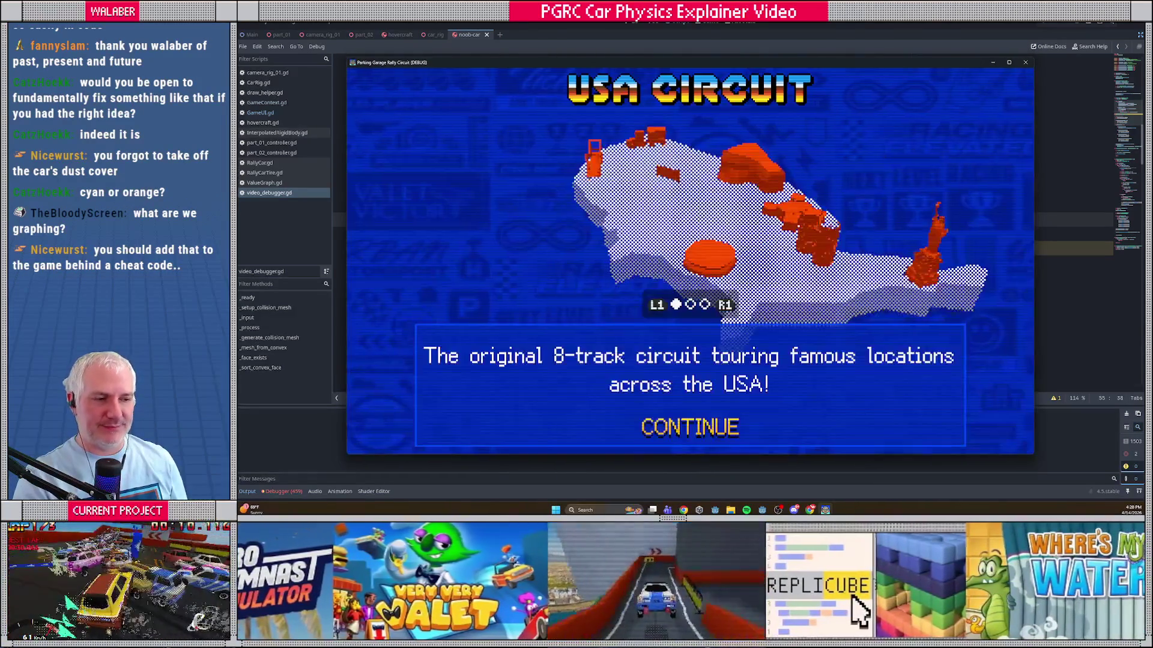
key("Return")
key("Return")
key("Right")
key("Left")
key("Return")
key("Right")
key("Right")
key("Right")
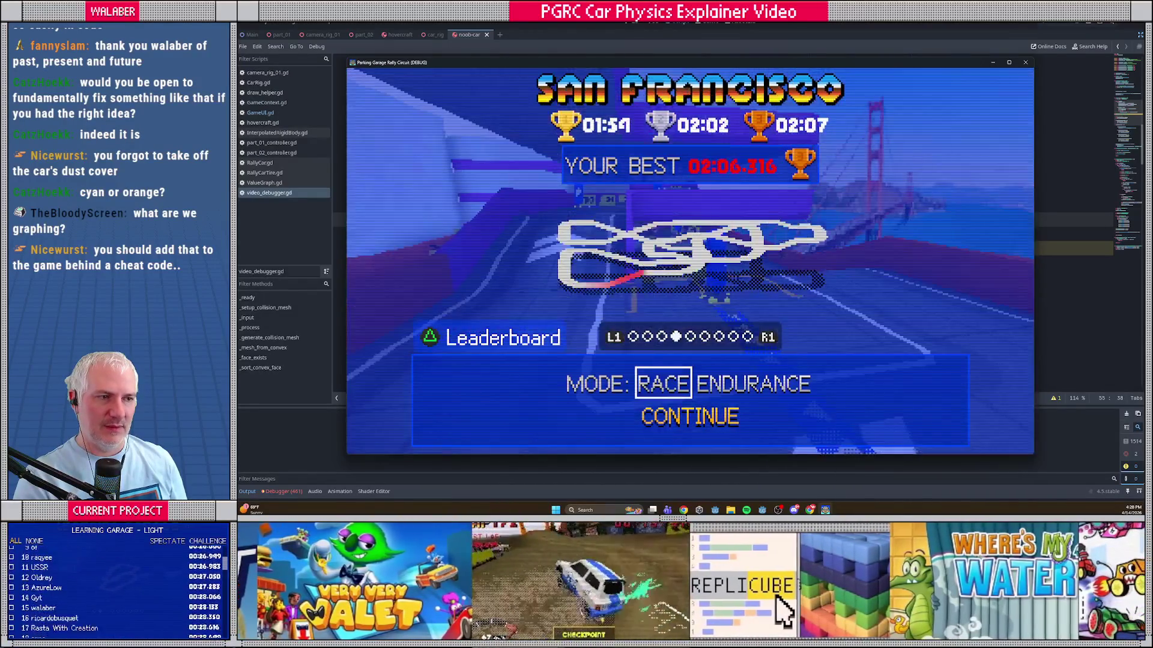
key("Return")
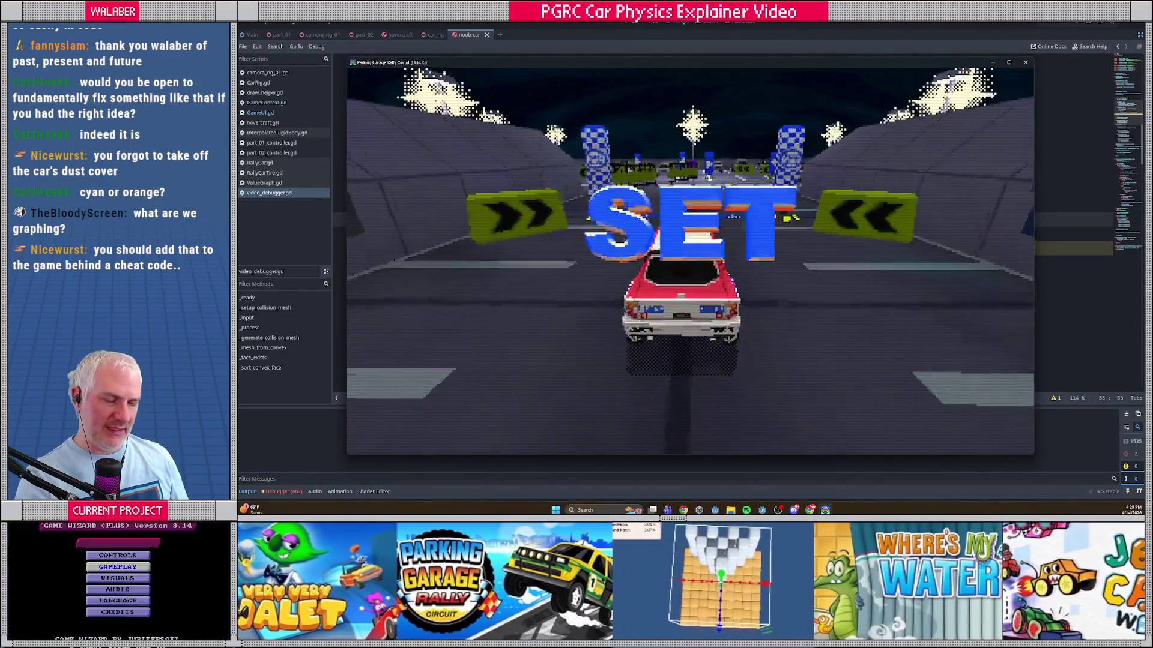
key("Up")
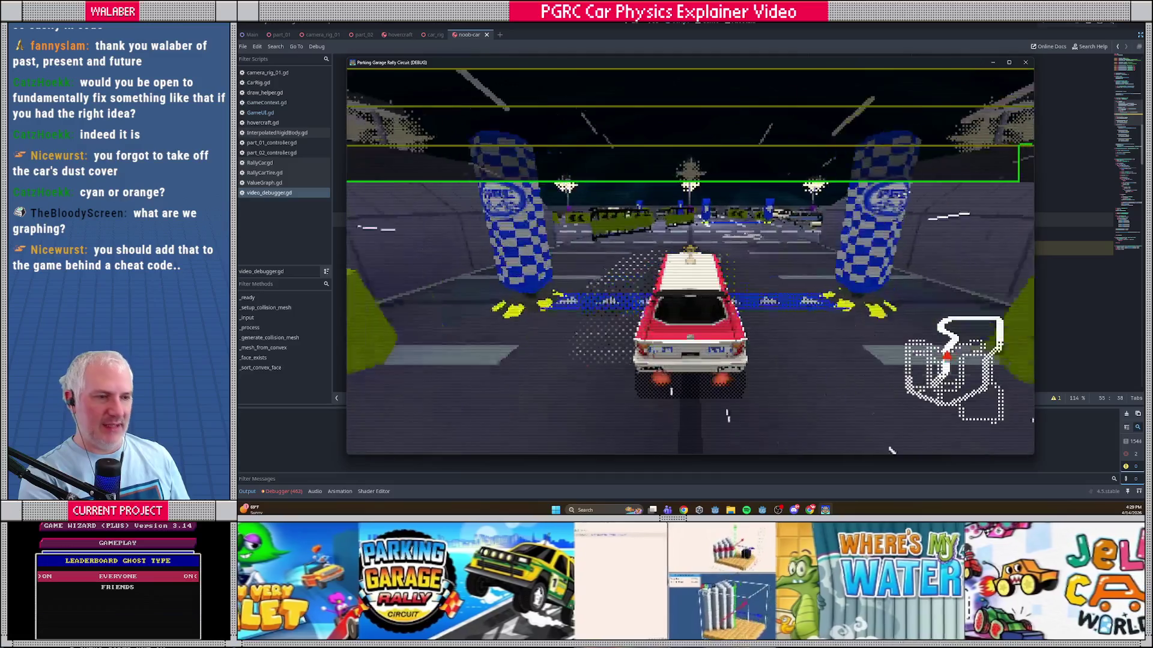
key("Right")
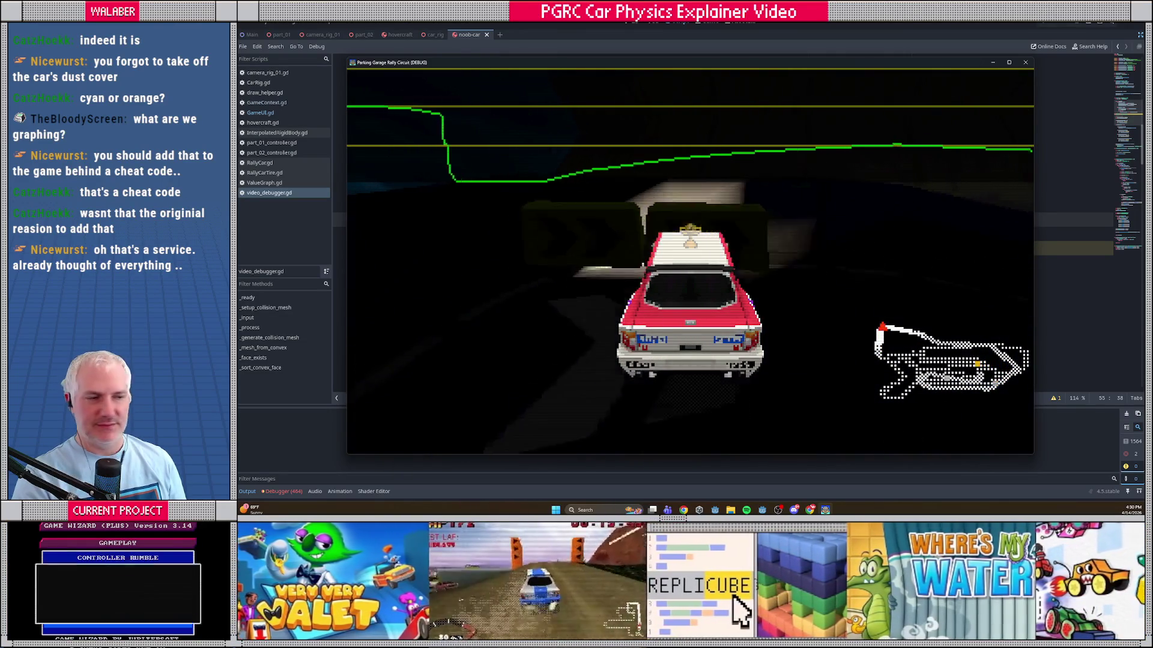
Step: Quit the current race and start a new one on Minnesota Mega Mall
key("Escape")
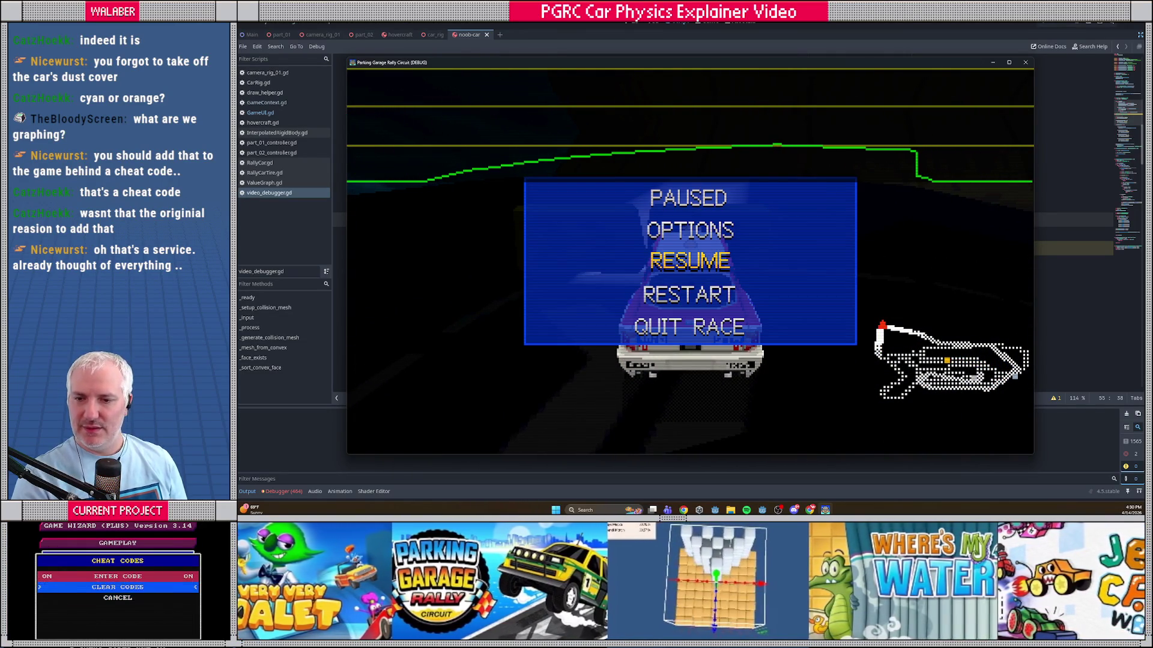
key("Return")
key("Right")
key("Right")
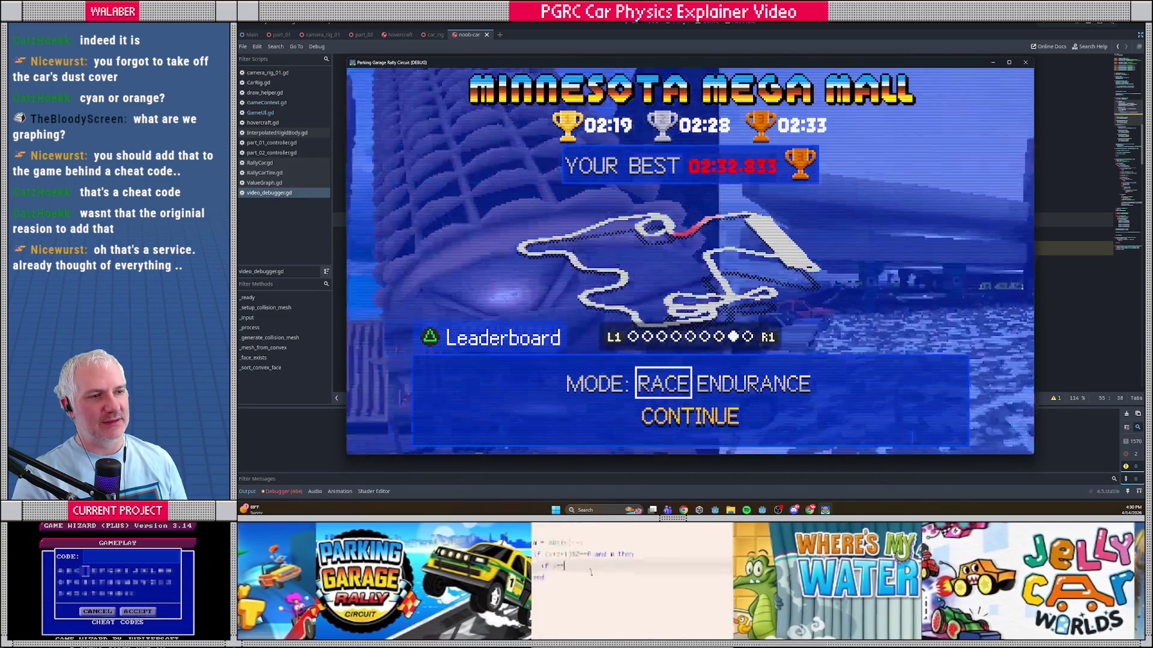
key("Return")
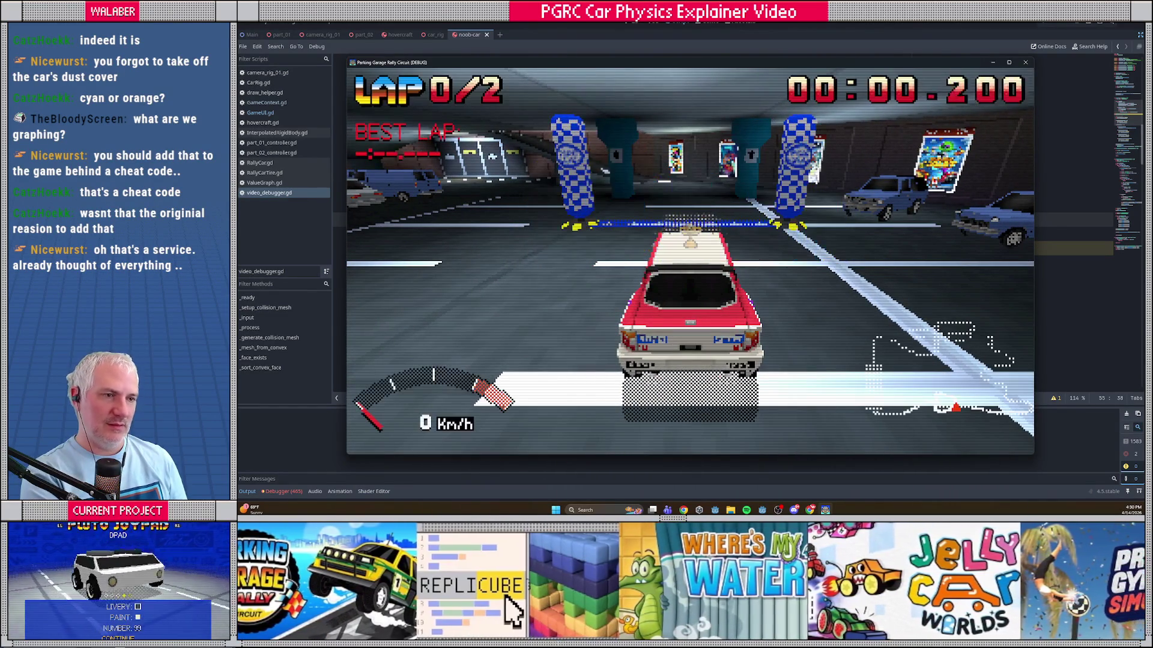
Step: Drive around the mall watching the speed graph, then pause and stop the game with F8
key("Up")
key("Left")
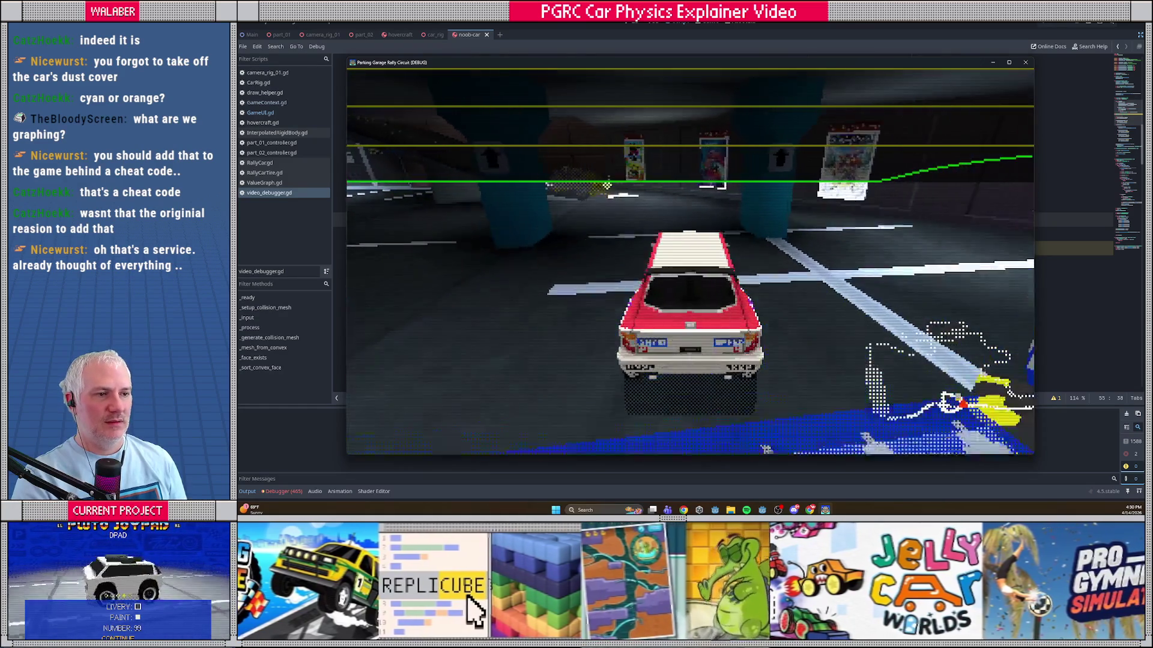
key("Right")
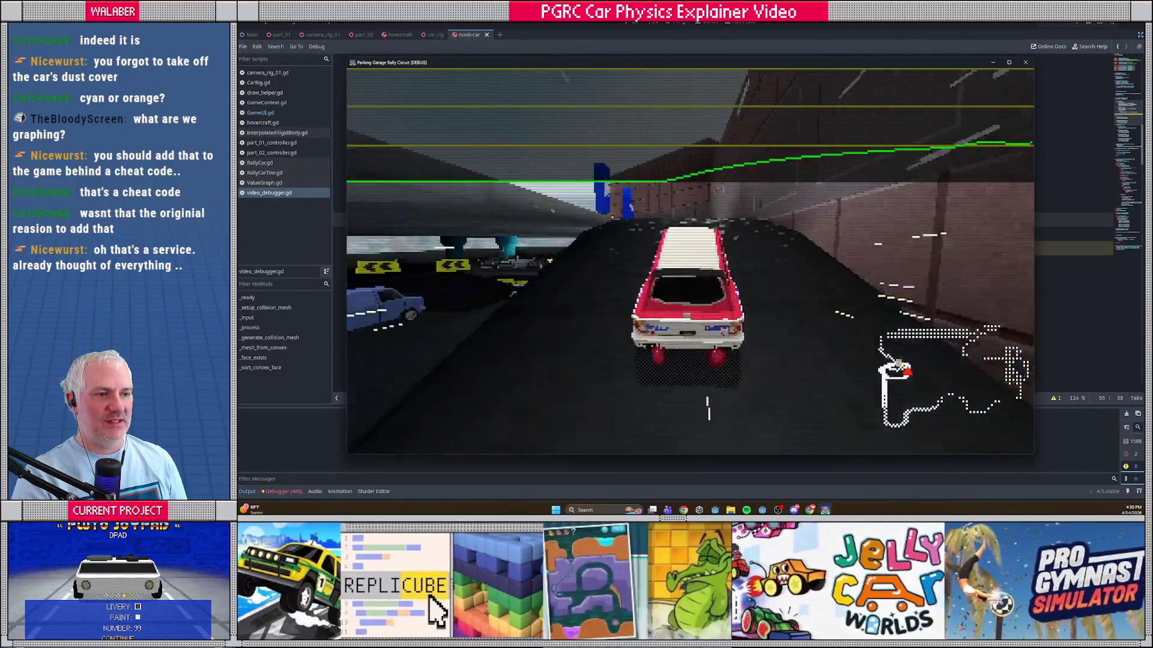
key("Left")
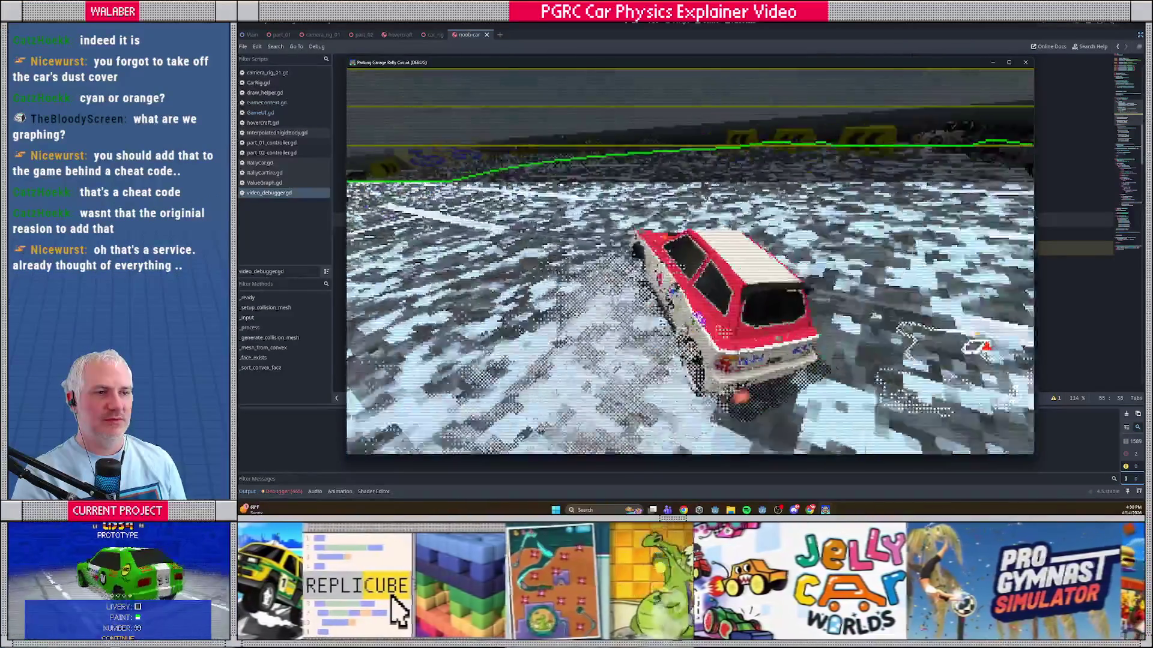
key("Right")
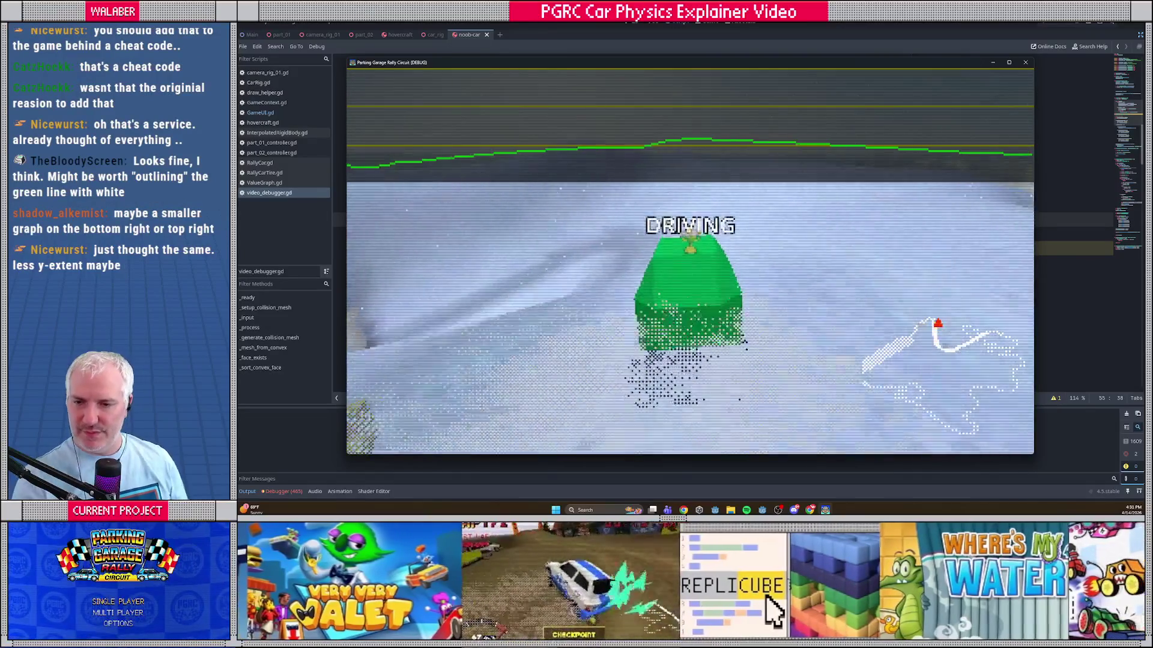
key("Escape")
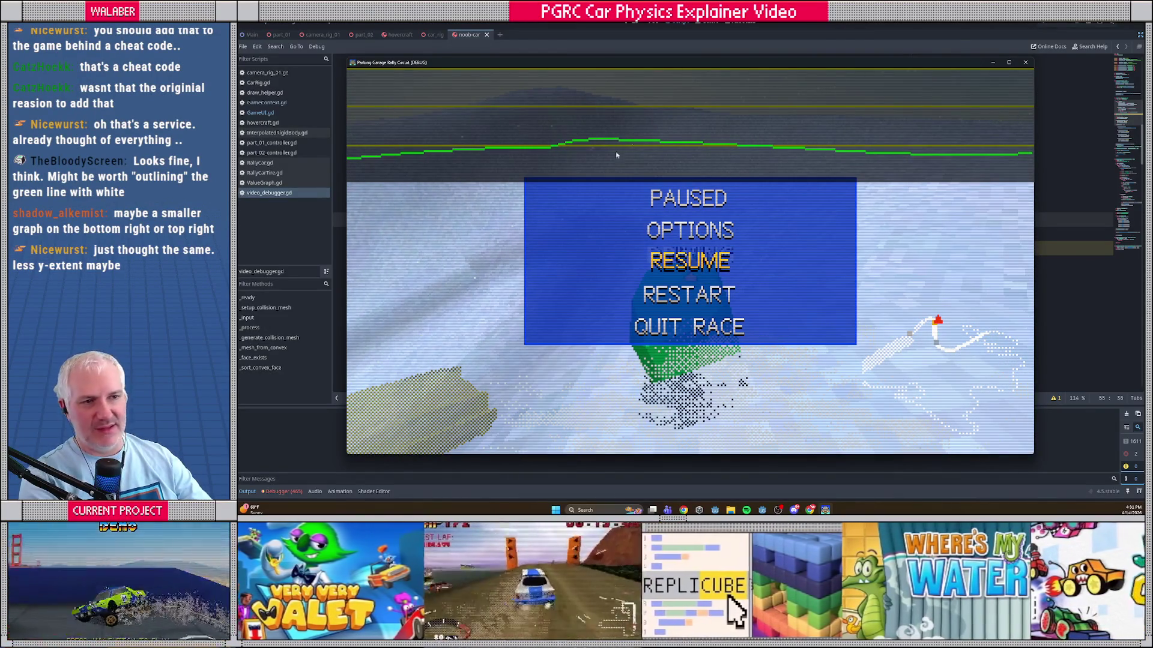
key("F8")
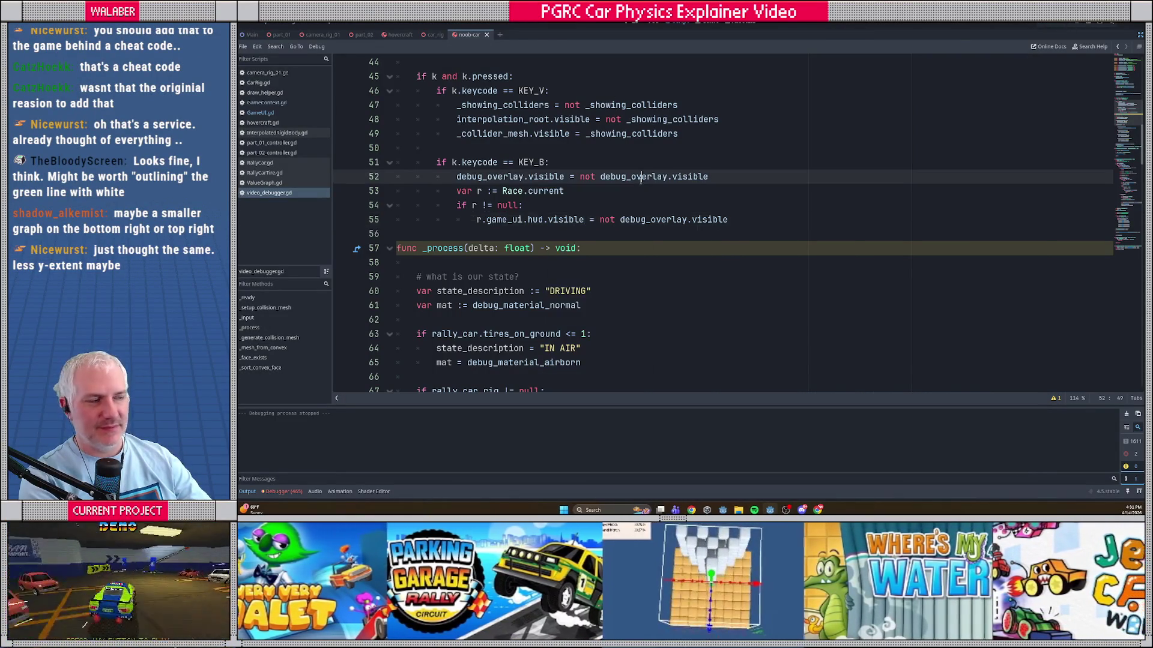
Step: Restore the editor docks and view the ValueGraph, DebugOverlay and VideoDebugger nodes in the Inspector
left_click(1138, 36)
left_click(336, 151)
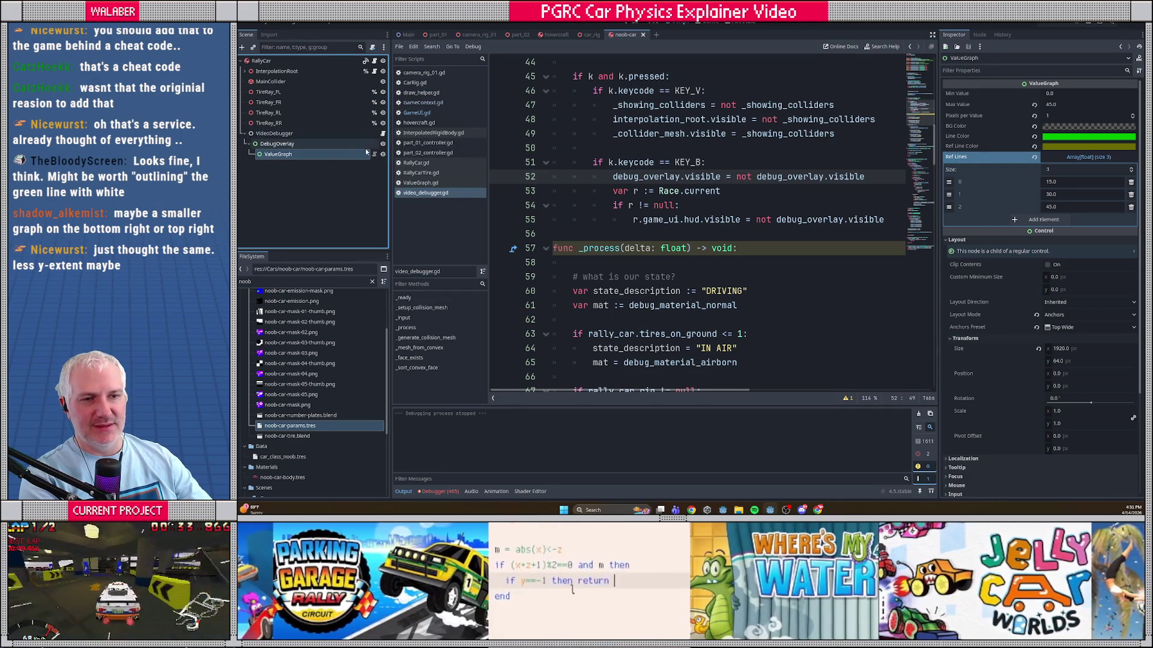
left_click(382, 134)
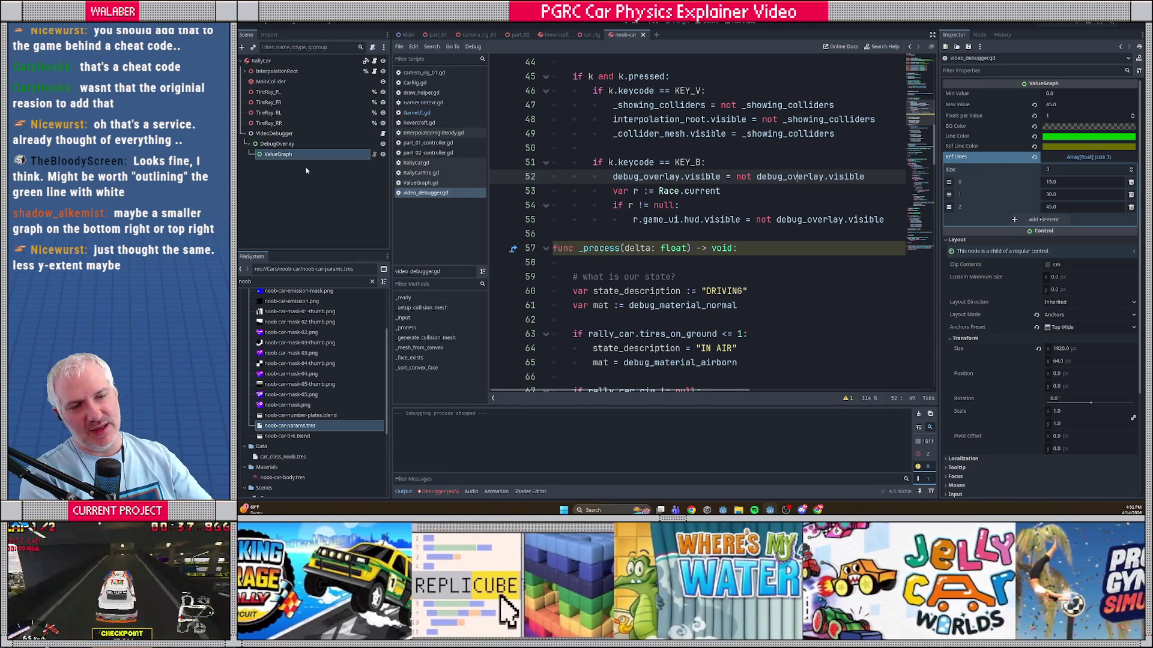
left_click(279, 177)
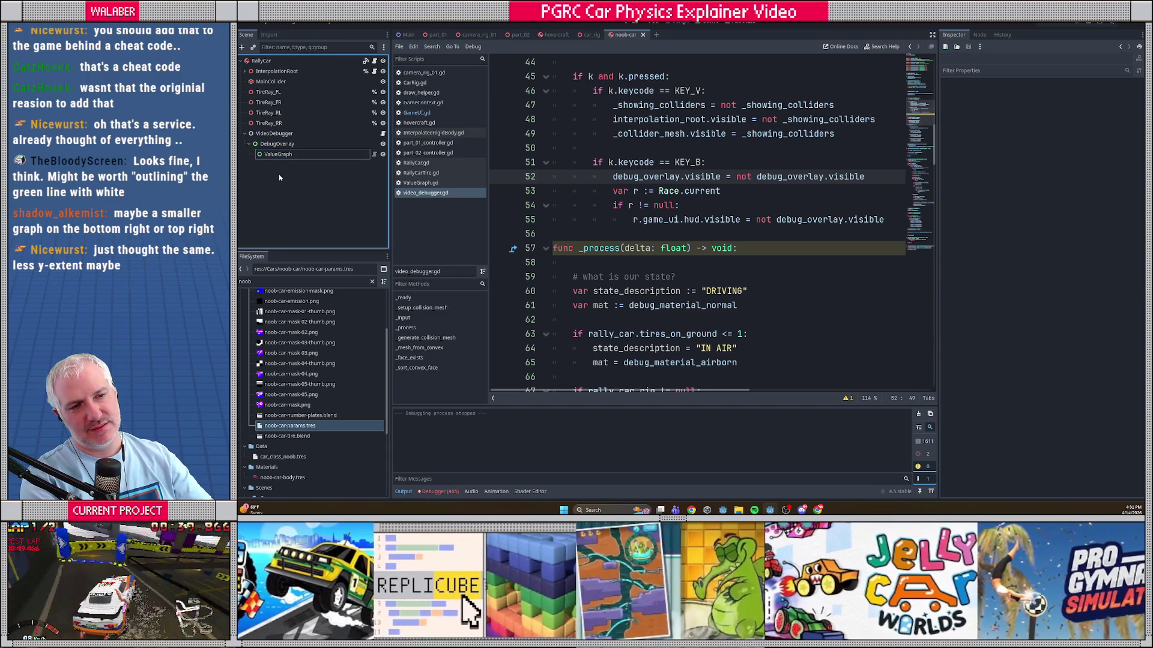
left_click(277, 144)
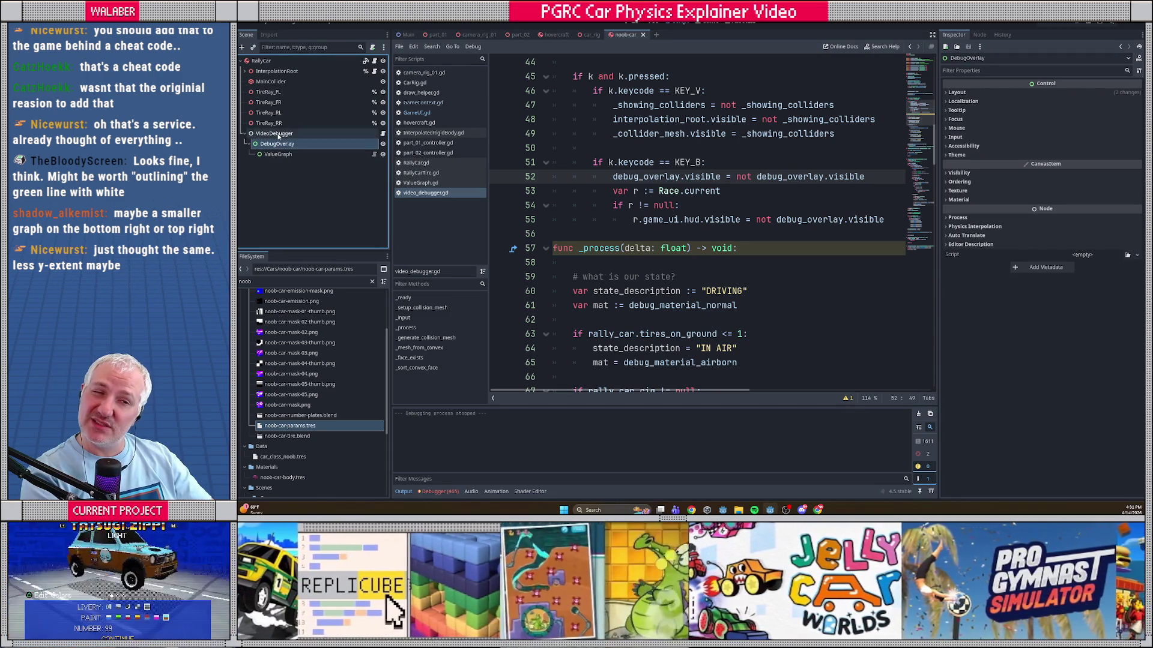
left_click(274, 133)
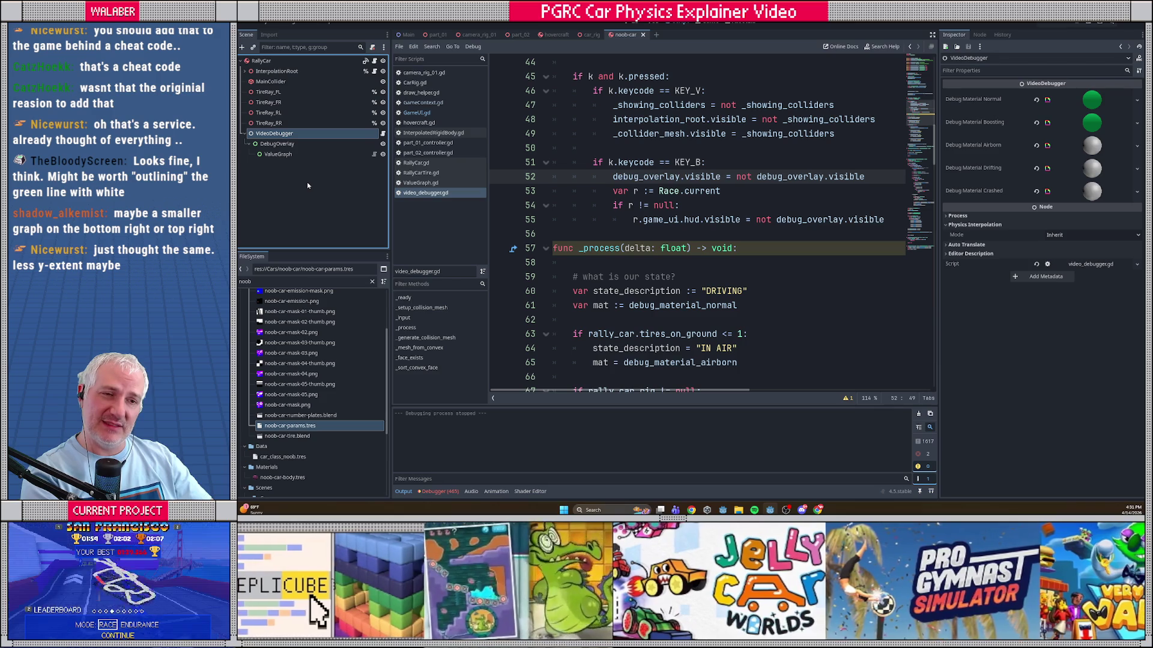
key("ctrl+alt+o")
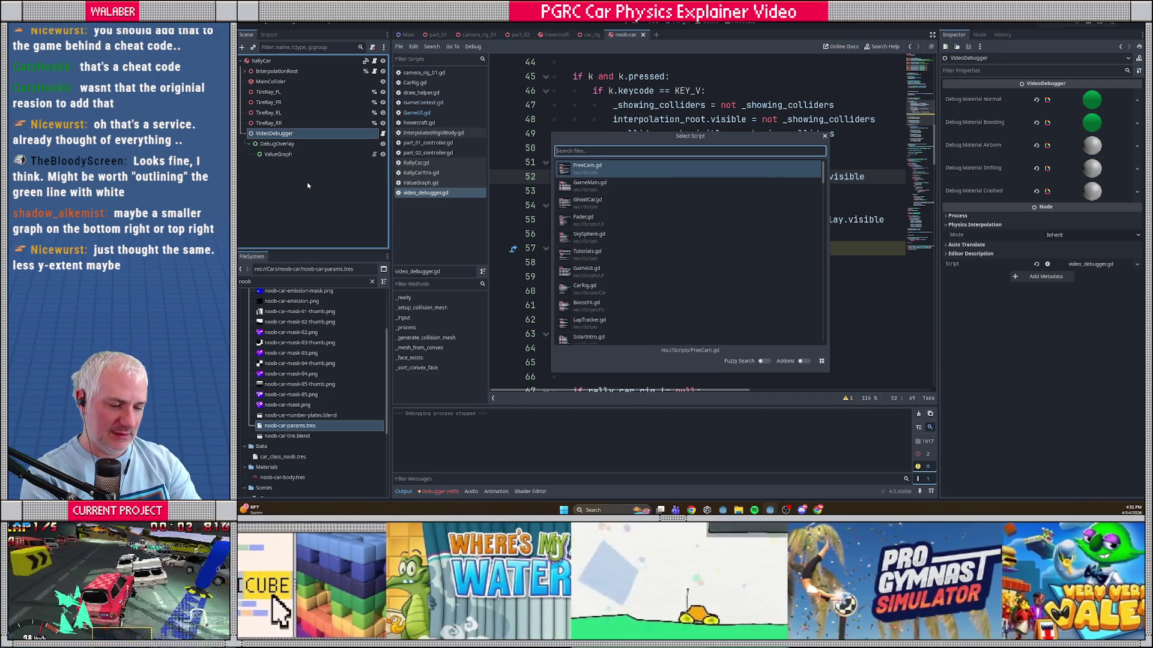
Step: Dismiss the script and scene browsers and switch to the Main scene
key("Escape")
key("ctrl+o")
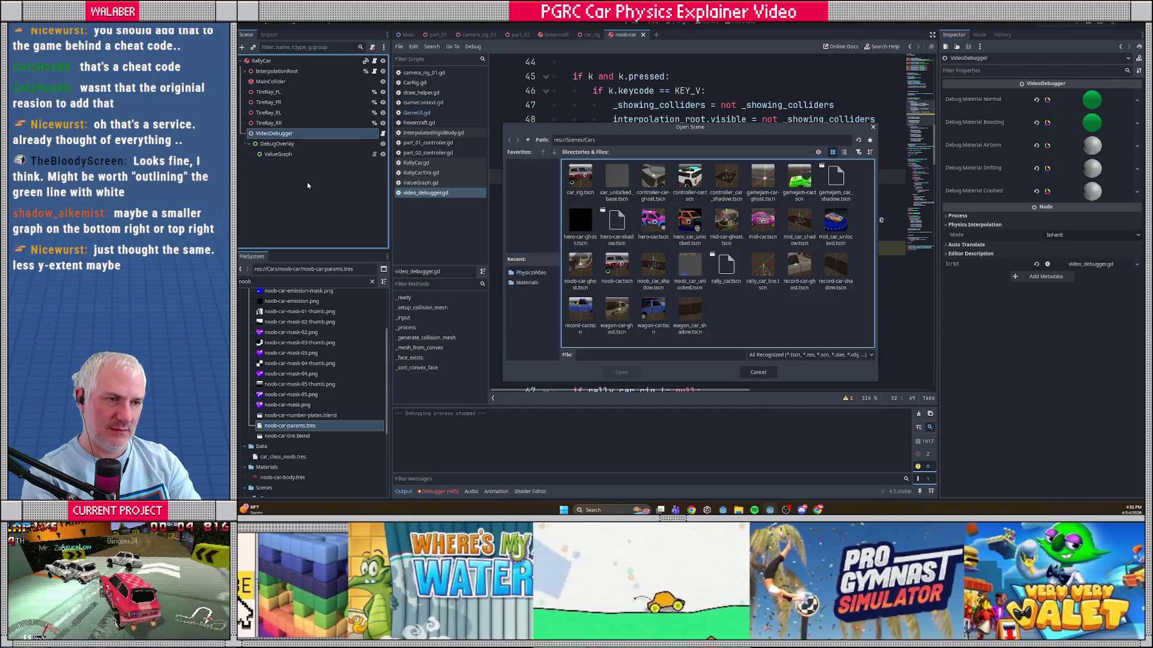
type("mid-car-ghost.tscn")
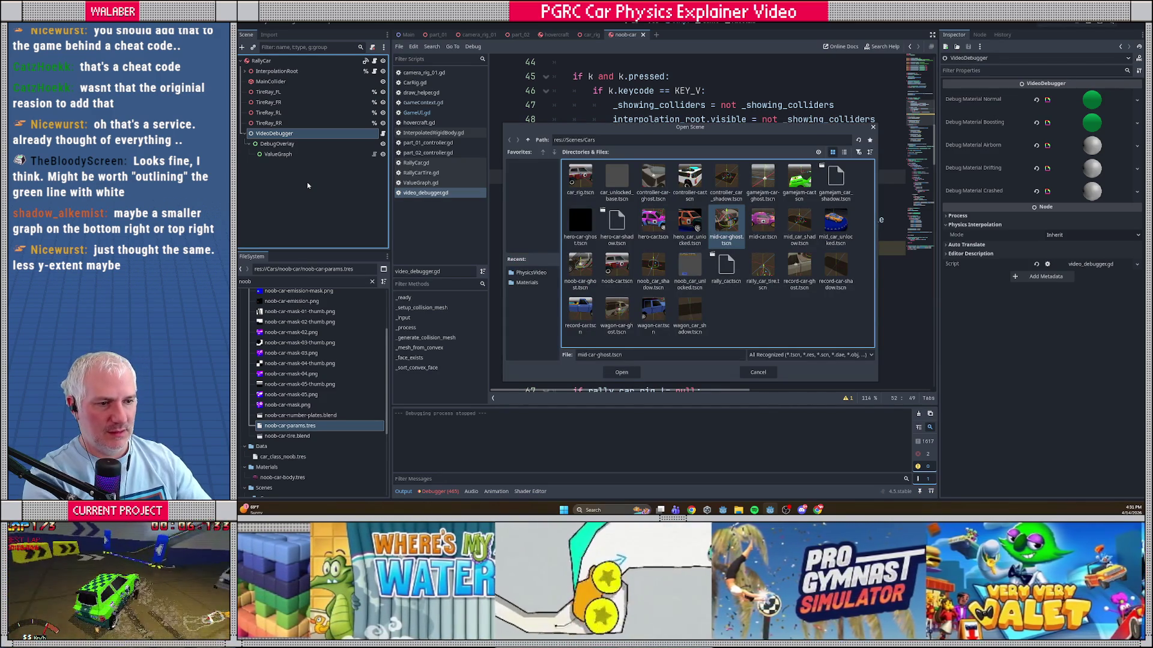
key("Escape")
left_click(408, 35)
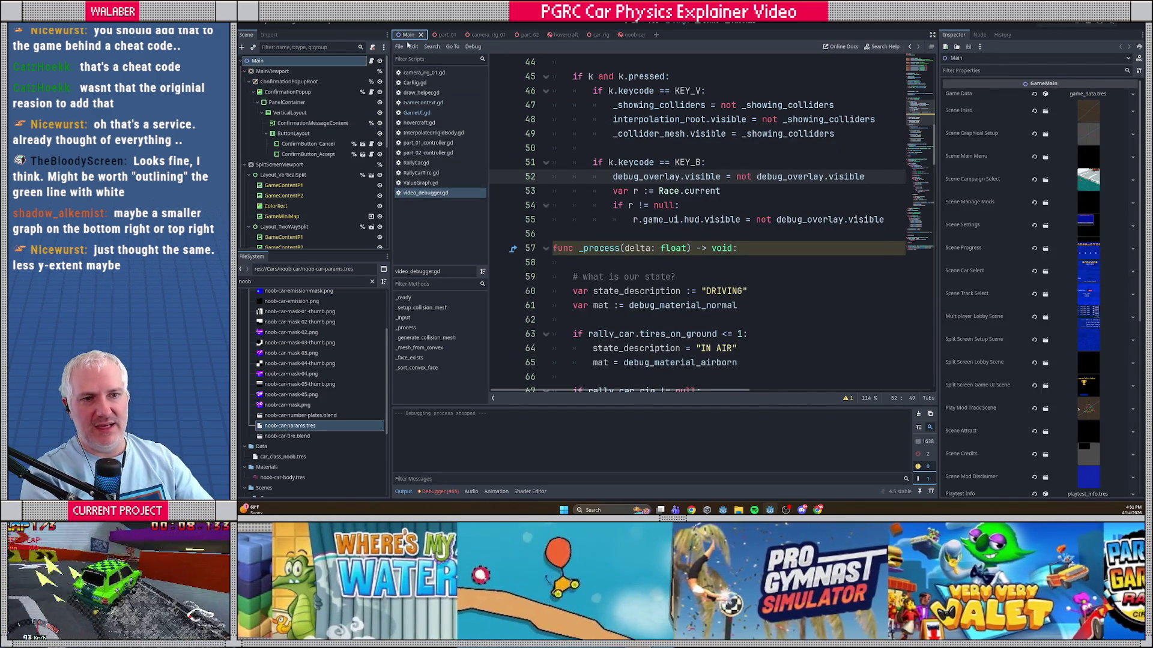
Step: Collapse Main's viewport branches and inspect the GameRoot and StatusText nodes in the 2D view
left_click(245, 73)
left_click(245, 81)
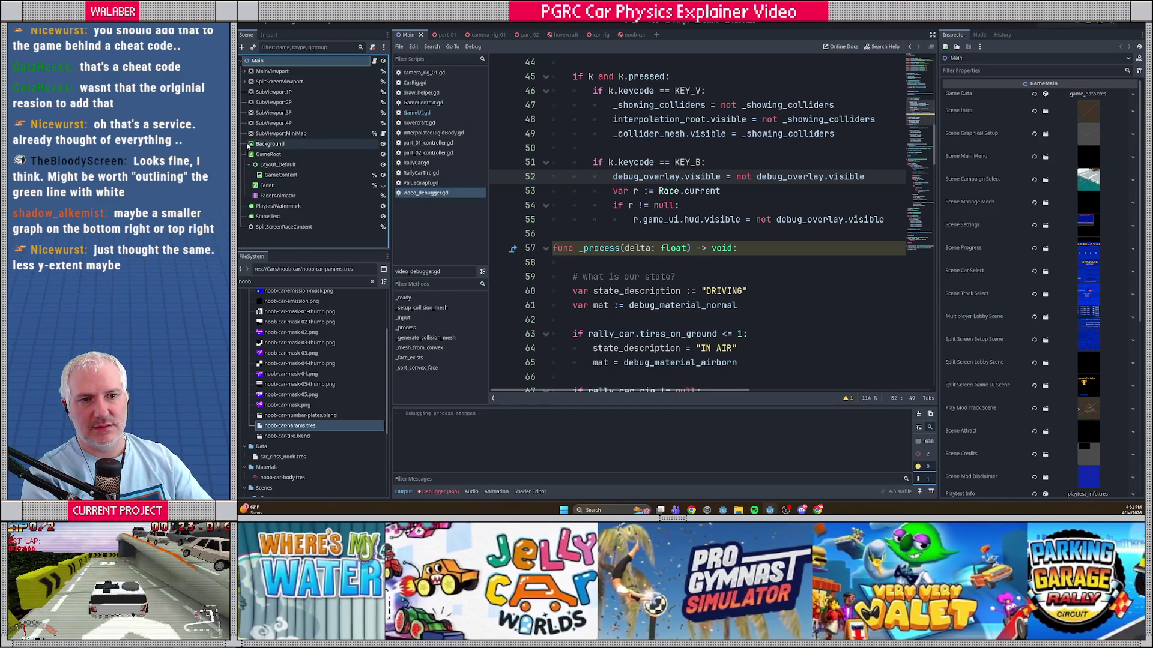
left_click(245, 154)
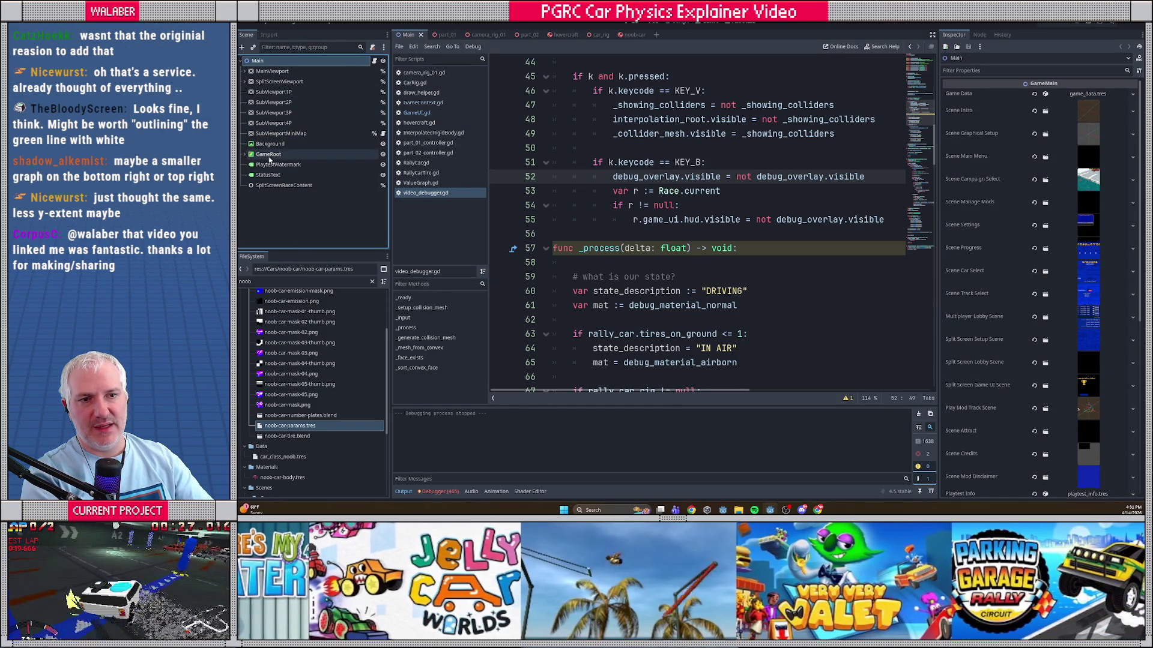
left_click(269, 155)
left_click(631, 26)
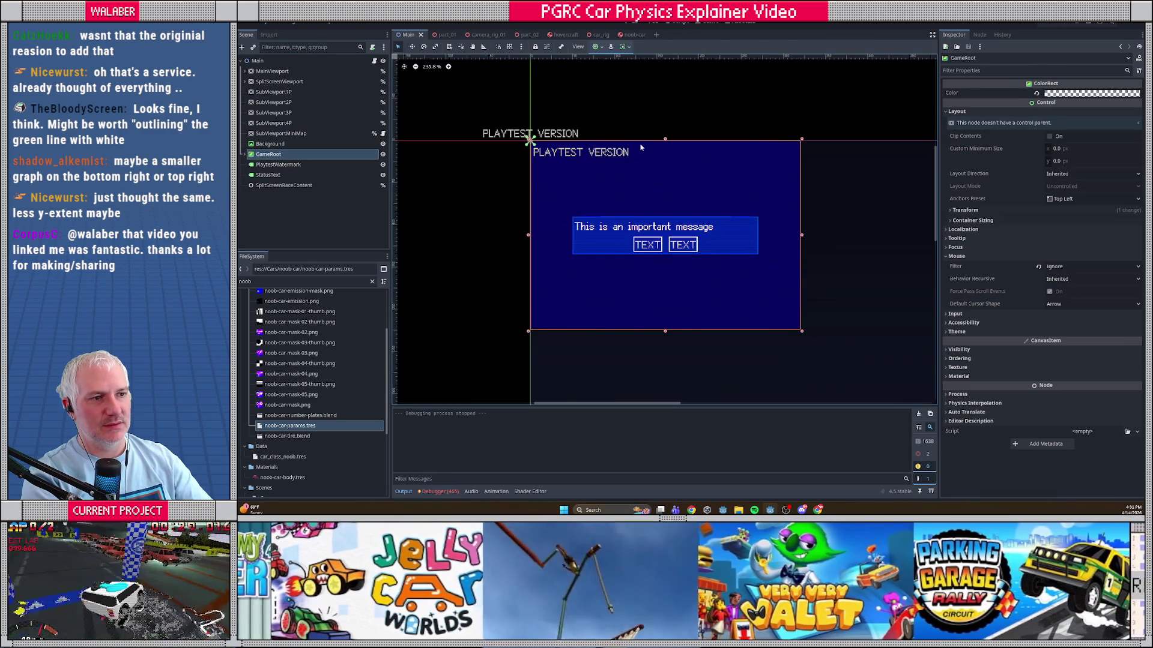
scroll(635, 170, "up", 3)
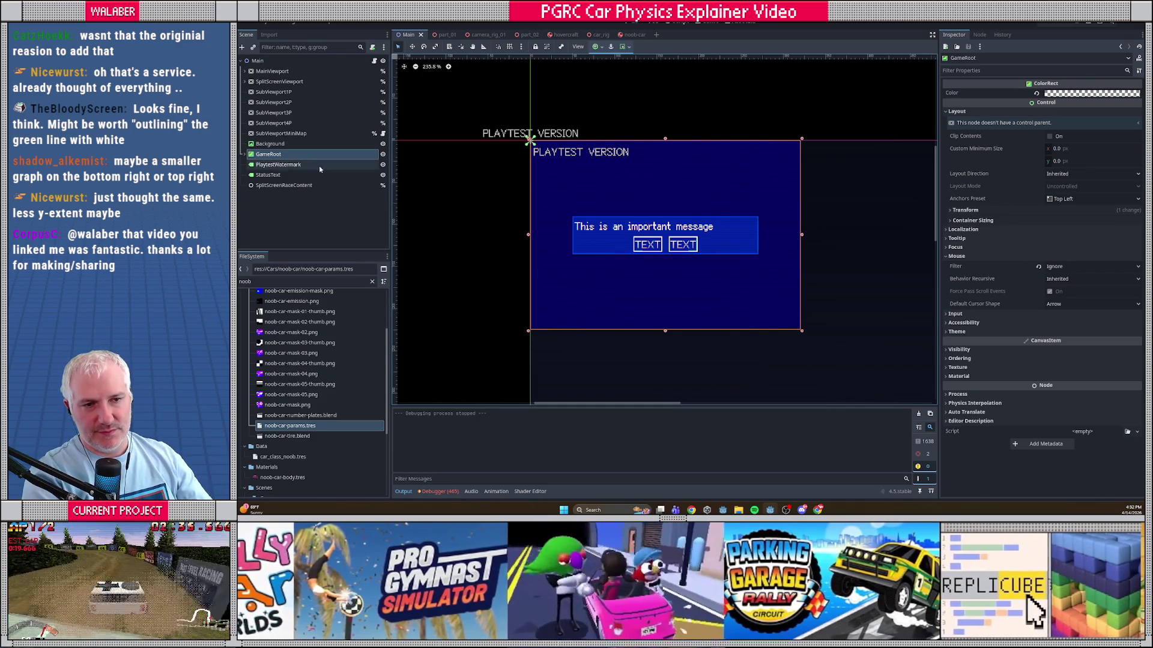
left_click(245, 155)
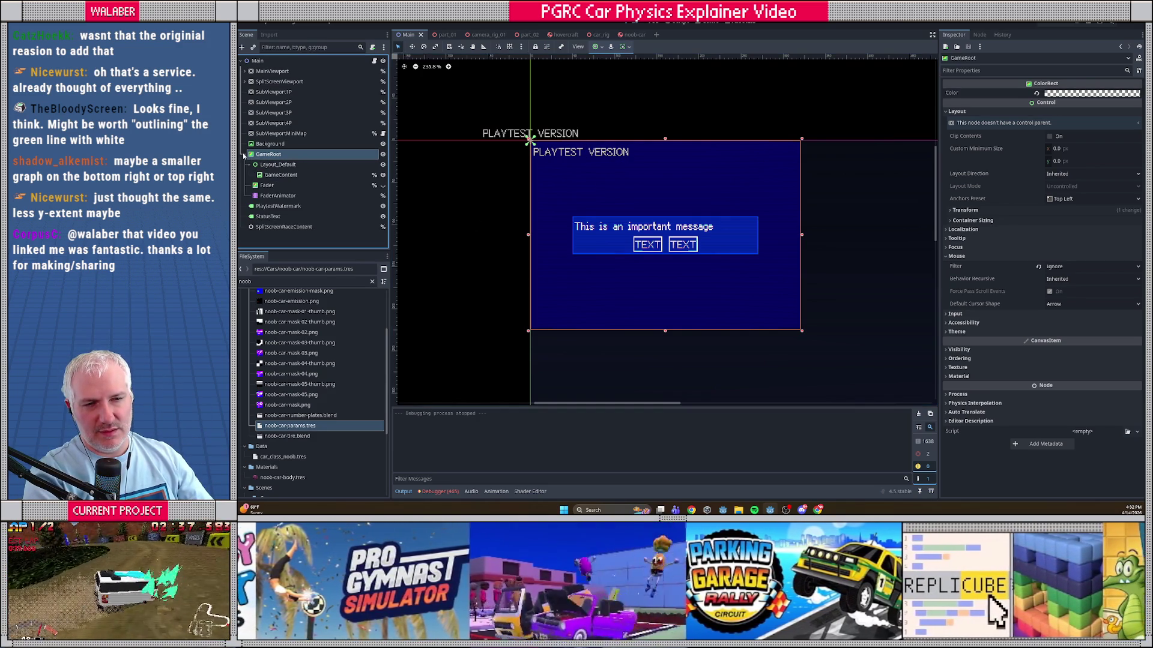
left_click(245, 154)
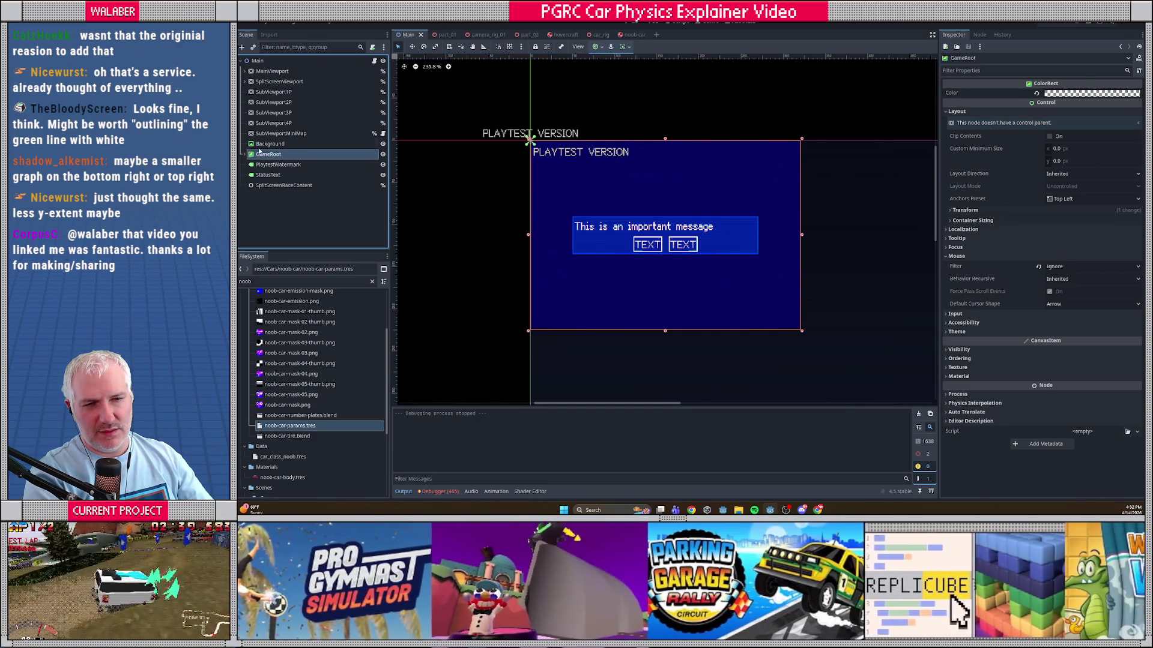
left_click(274, 176)
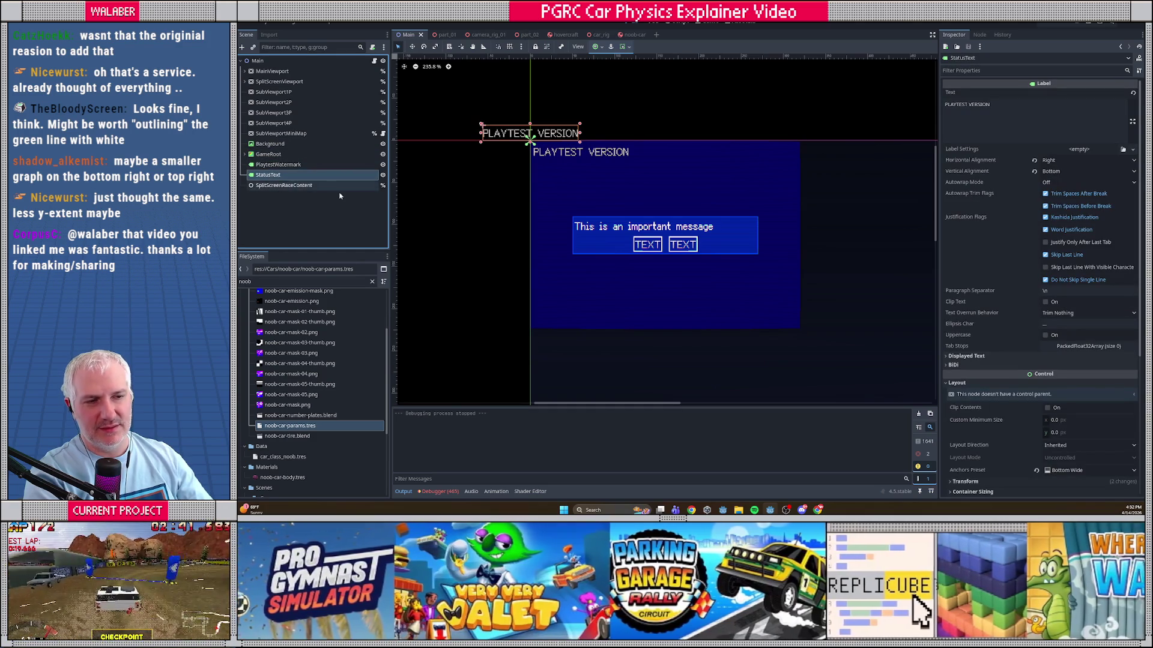
scroll(546, 206, "down", 5)
scroll(547, 198, "down", 3)
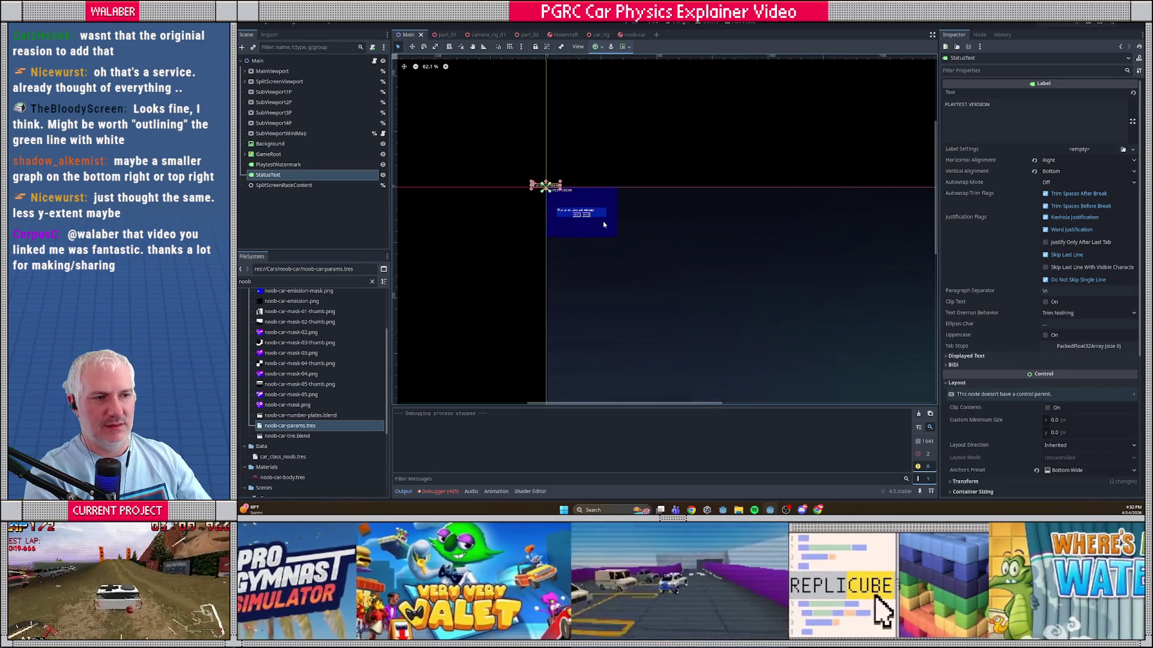
scroll(552, 188, "up", 1)
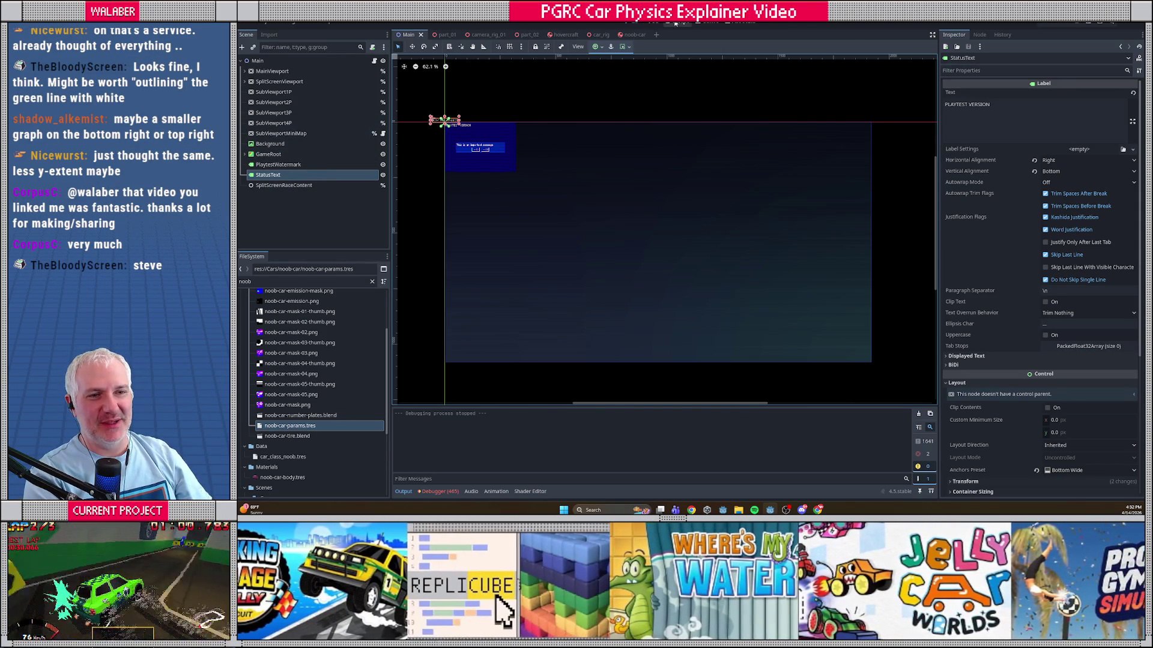
Step: Glance at the video debugger script, then bring up the part_01 race scene
left_click(678, 24)
left_click(627, 24)
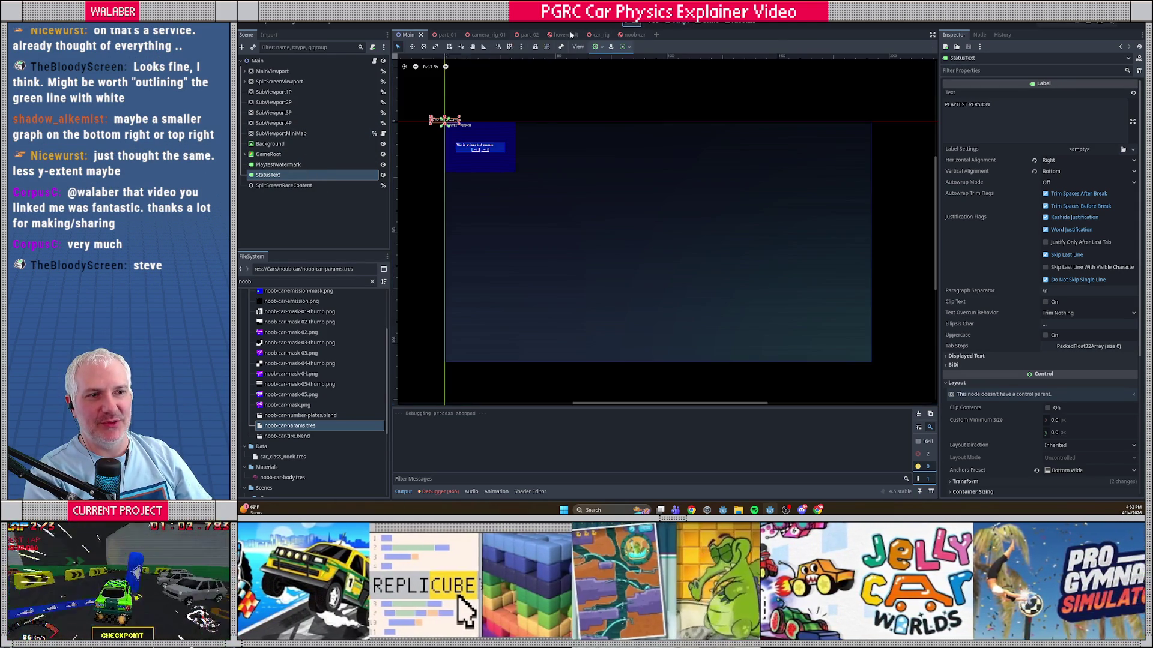
left_click(447, 35)
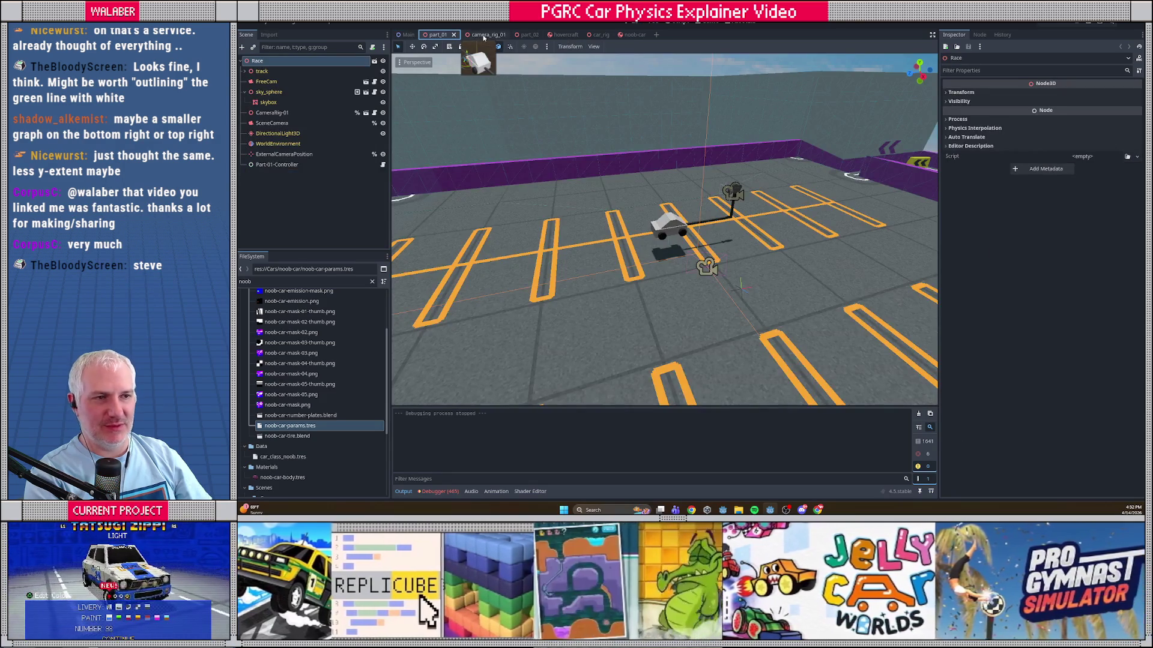
Step: Close the camera_rig_01, hovercraft and other extra tabs, and cut DebugOverlay from noob-car
left_click(493, 35)
left_click(503, 35)
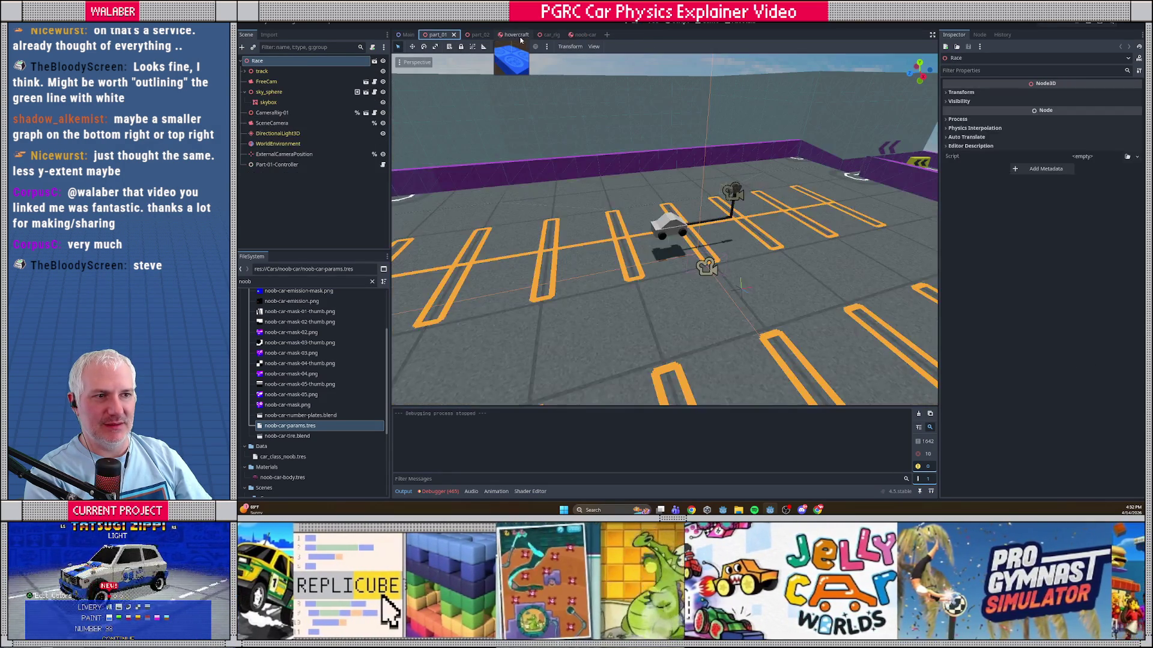
left_click(509, 34)
left_click(526, 35)
left_click(541, 34)
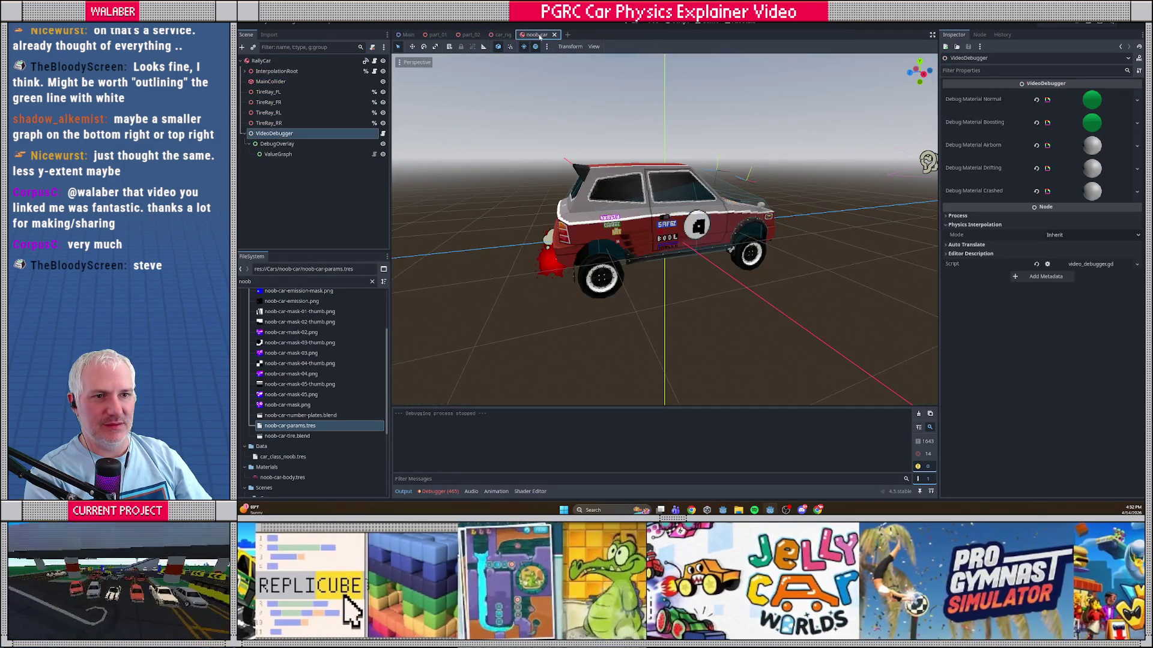
left_click(279, 144)
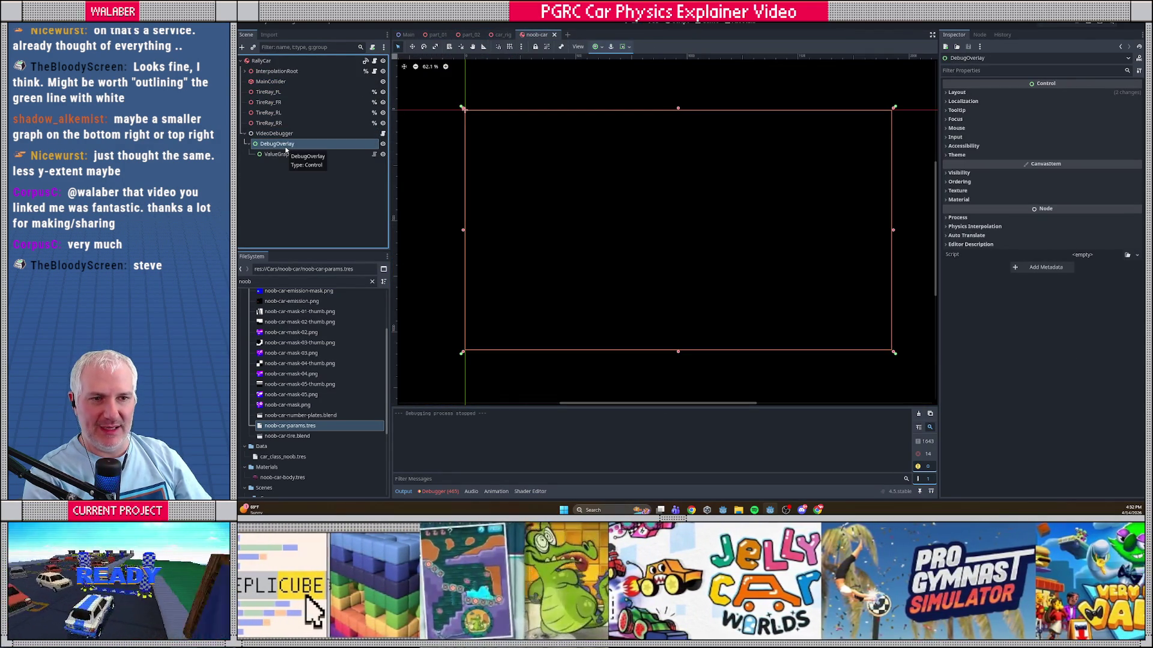
key("ctrl+x")
Step: Delete the debug_overlay.hide() line in video_debugger.gd, keeping the overlay and graph declarations
left_click(275, 133)
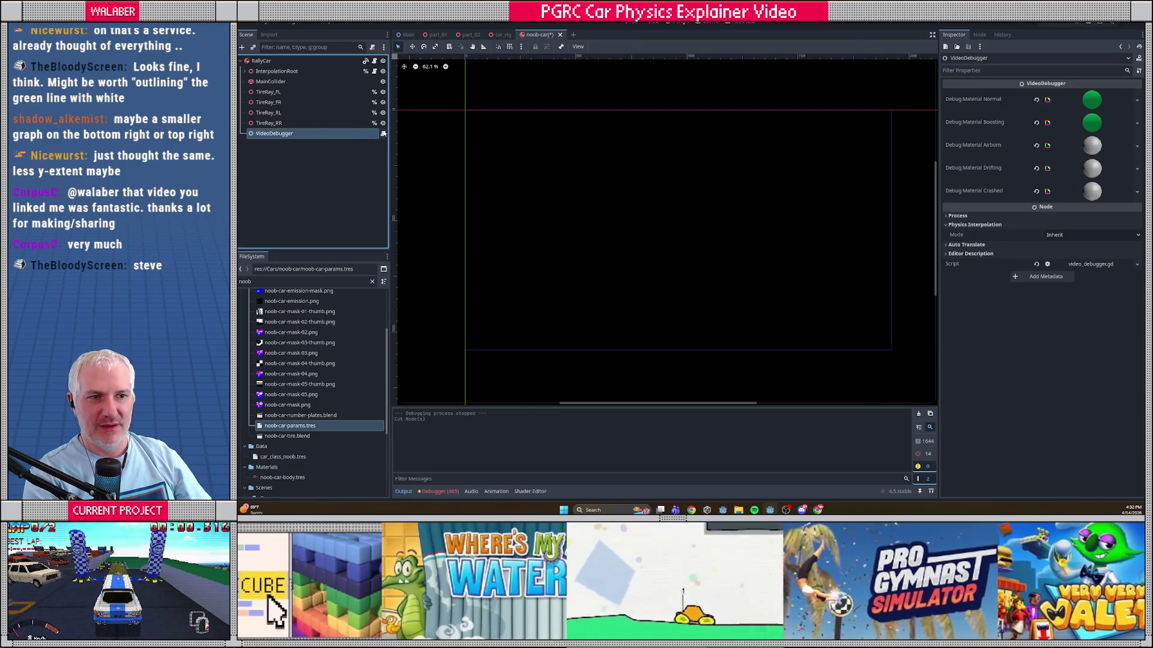
left_click(383, 133)
scroll(595, 176, "up", 5)
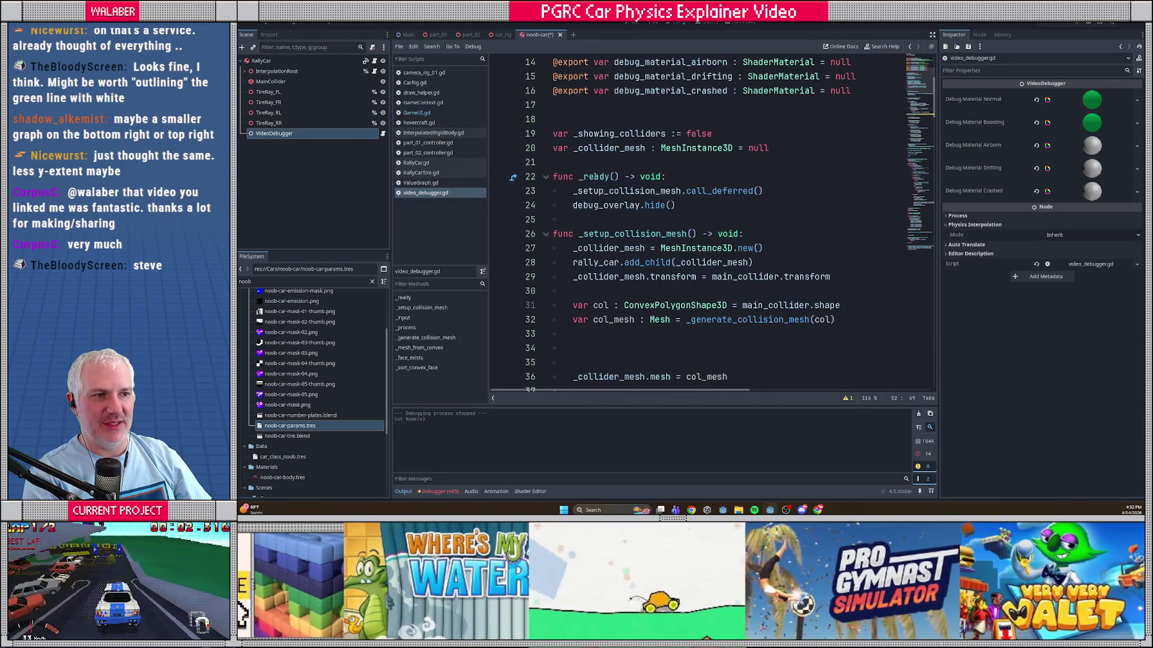
mouse_move(676, 206)
left_mouse_down()
mouse_move(550, 191)
mouse_move(487, 205)
left_mouse_up()
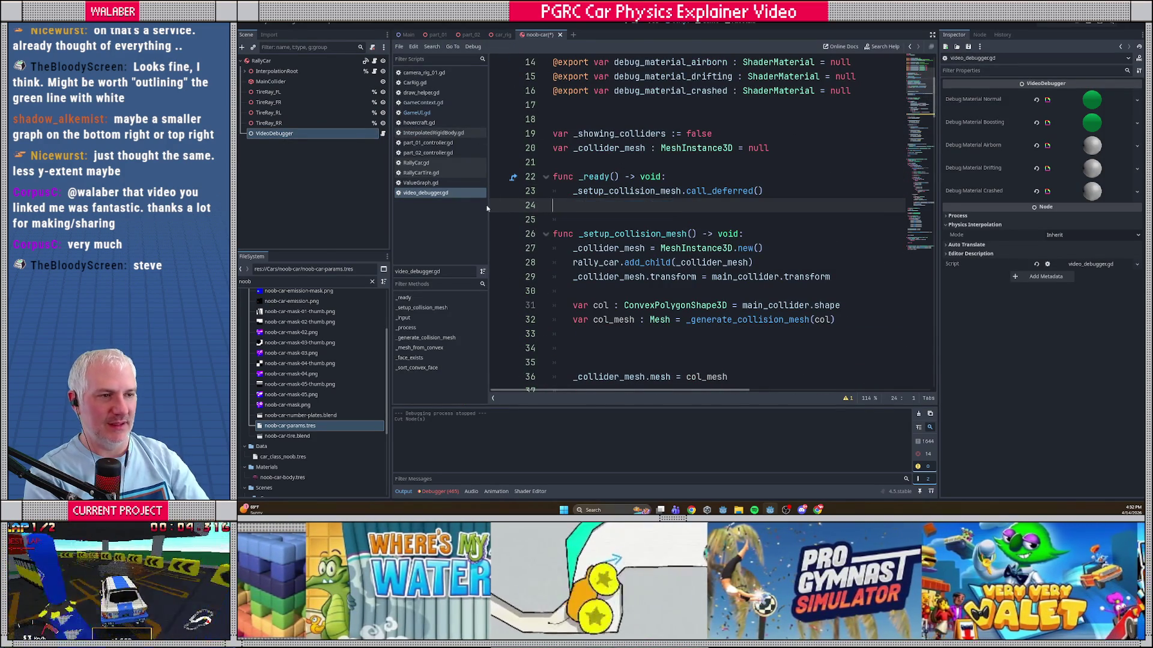
key("BackSpace")
key("BackSpace")
scroll(546, 166, "up", 3)
left_click_drag(558, 148, 494, 113)
key("BackSpace")
scroll(609, 230, "down", 4)
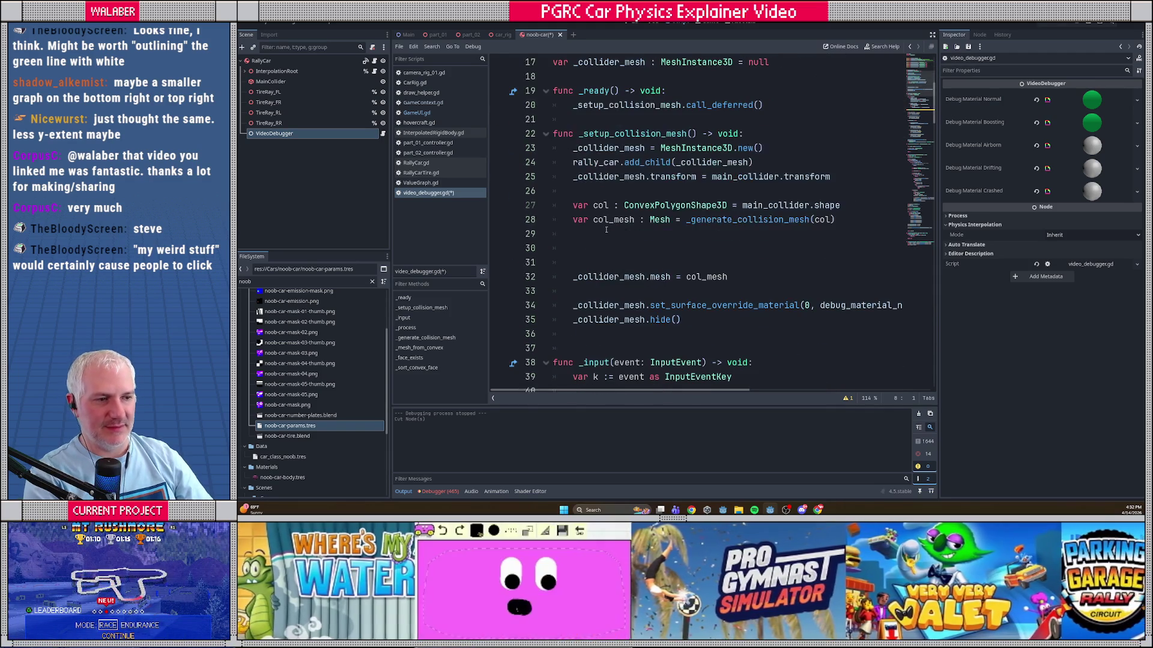
key("ctrl+z")
key("ctrl+z")
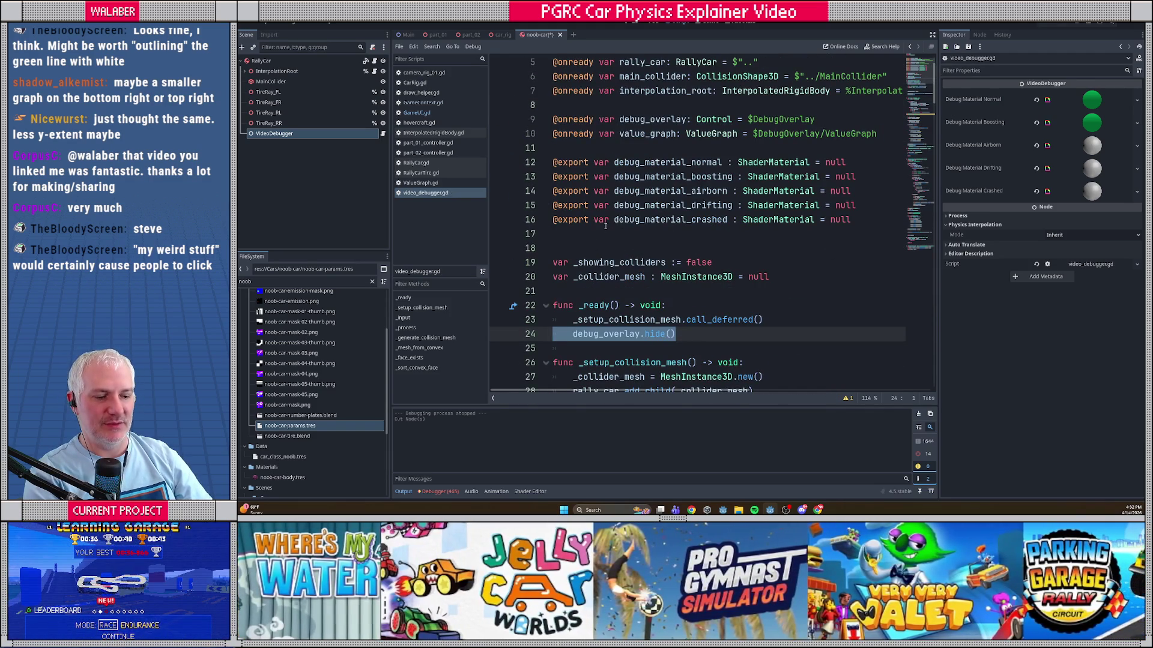
left_click(407, 34)
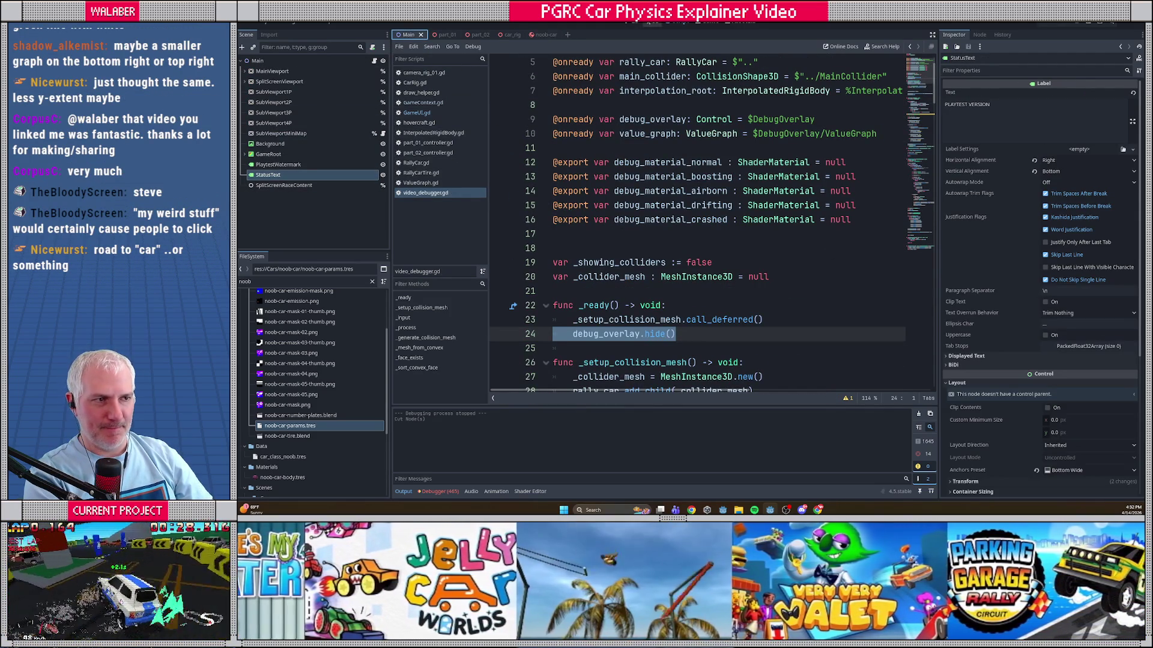
Step: Paste DebugOverlay and ValueGraph under Main and anchor DebugOverlay to Full Rect
left_click(257, 61)
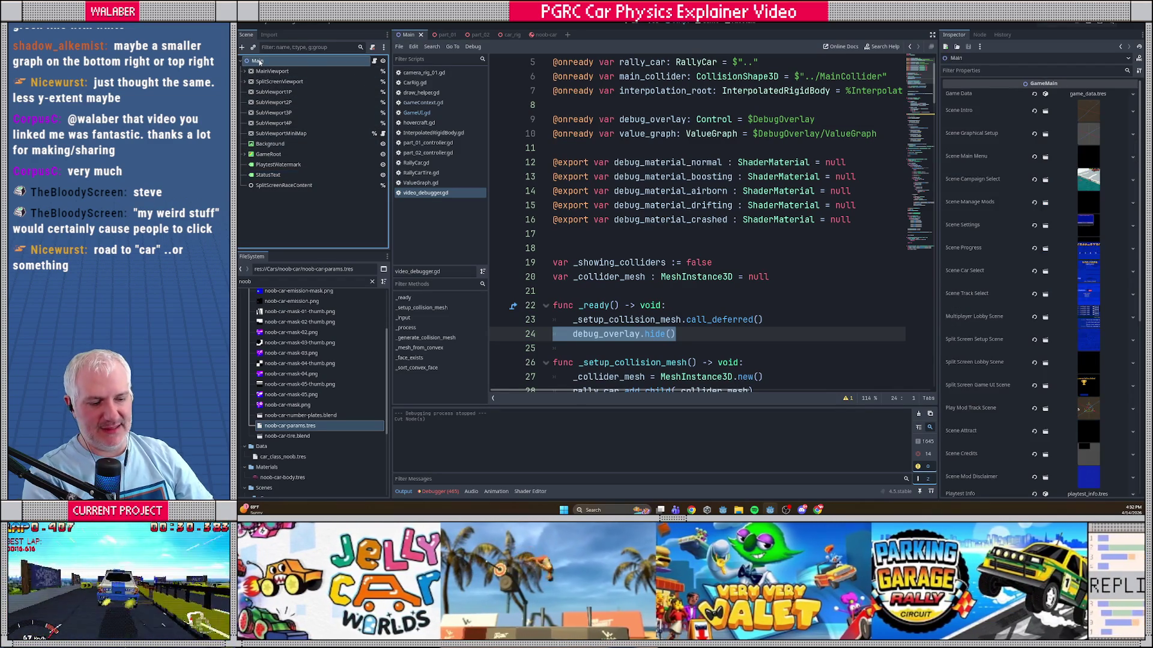
key("ctrl+v")
left_click(630, 24)
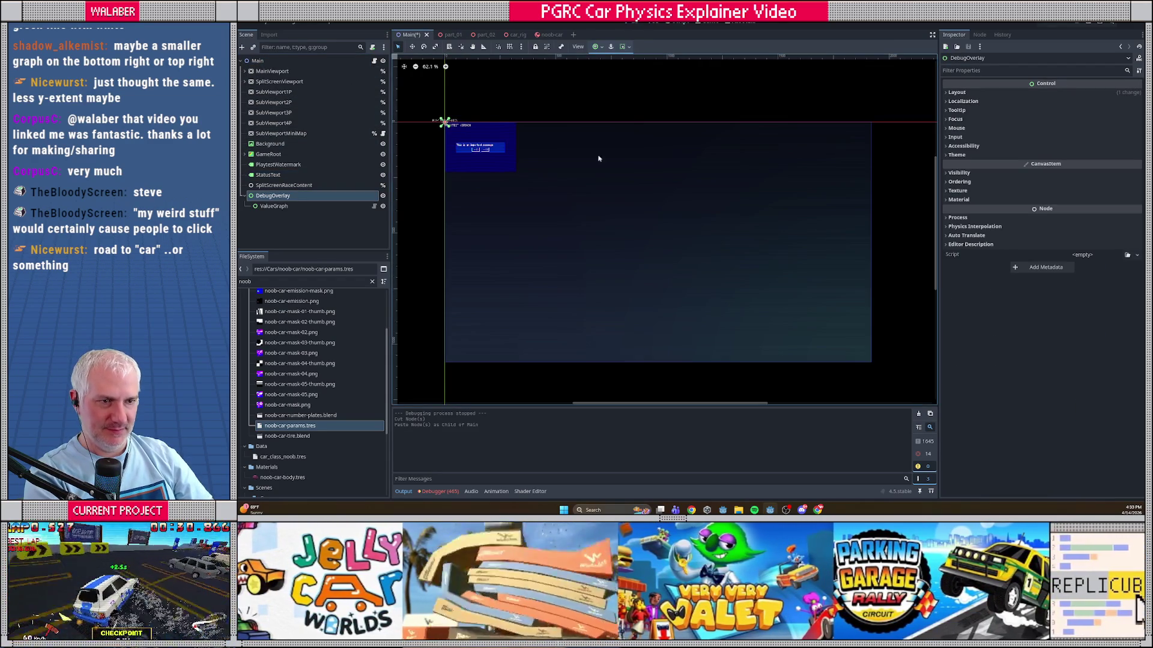
left_click(269, 206)
left_click(273, 195)
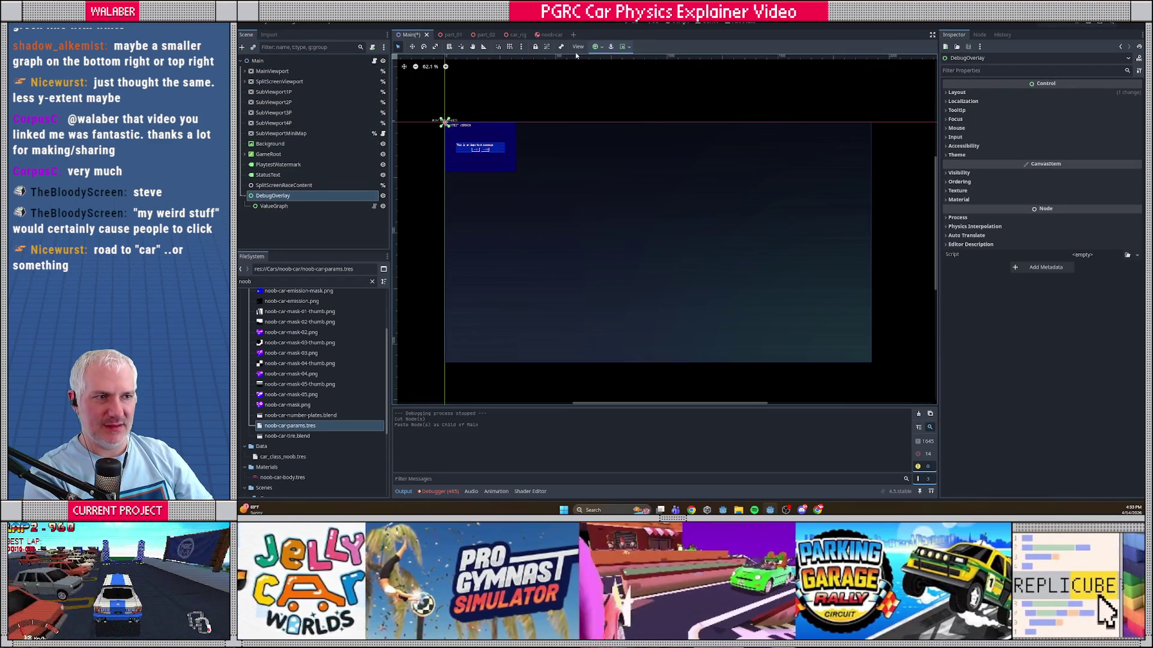
left_click(598, 46)
left_click(638, 114)
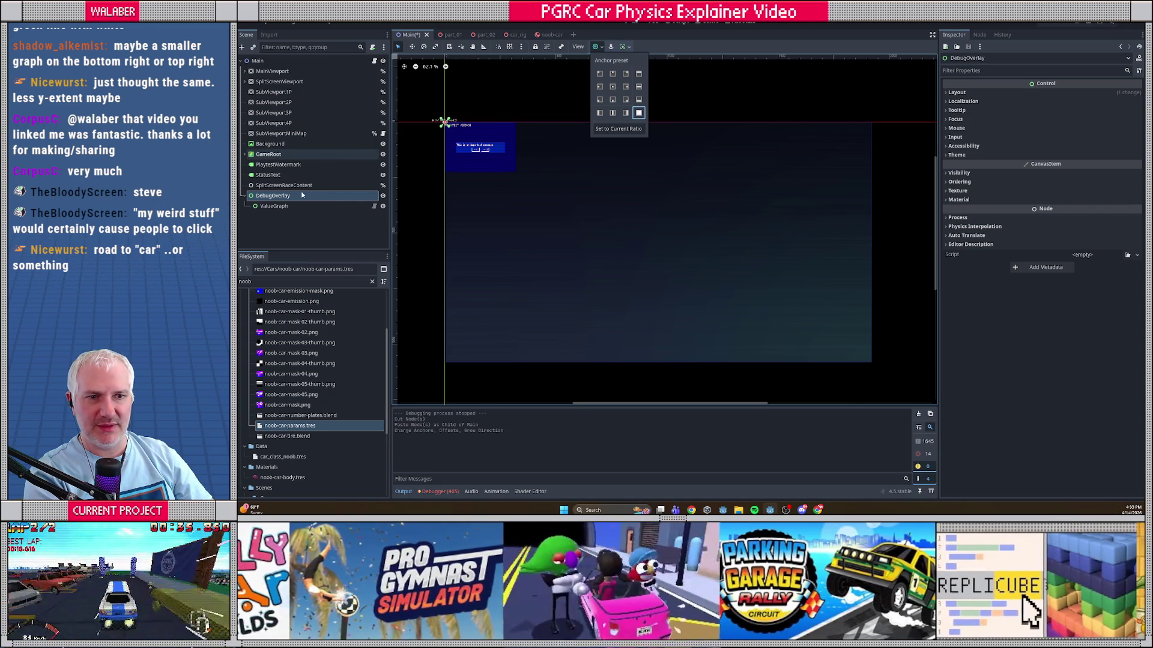
Step: Compare DebugOverlay's layout, size and position with the Background node's in the Inspector
left_click(267, 144)
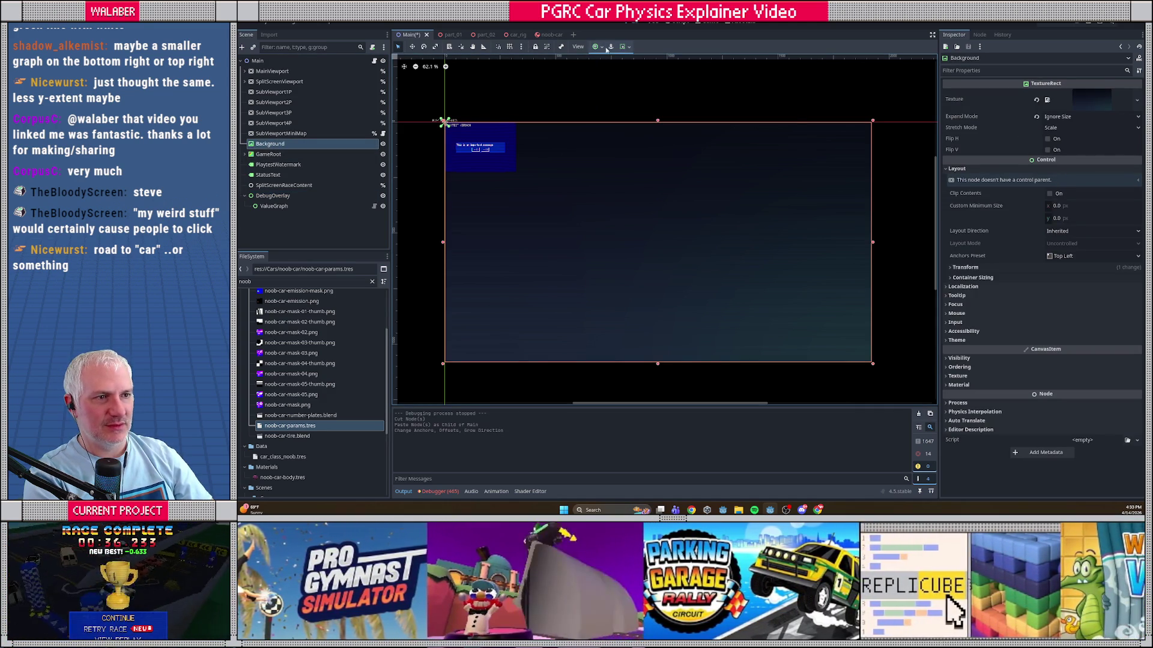
left_click(273, 196)
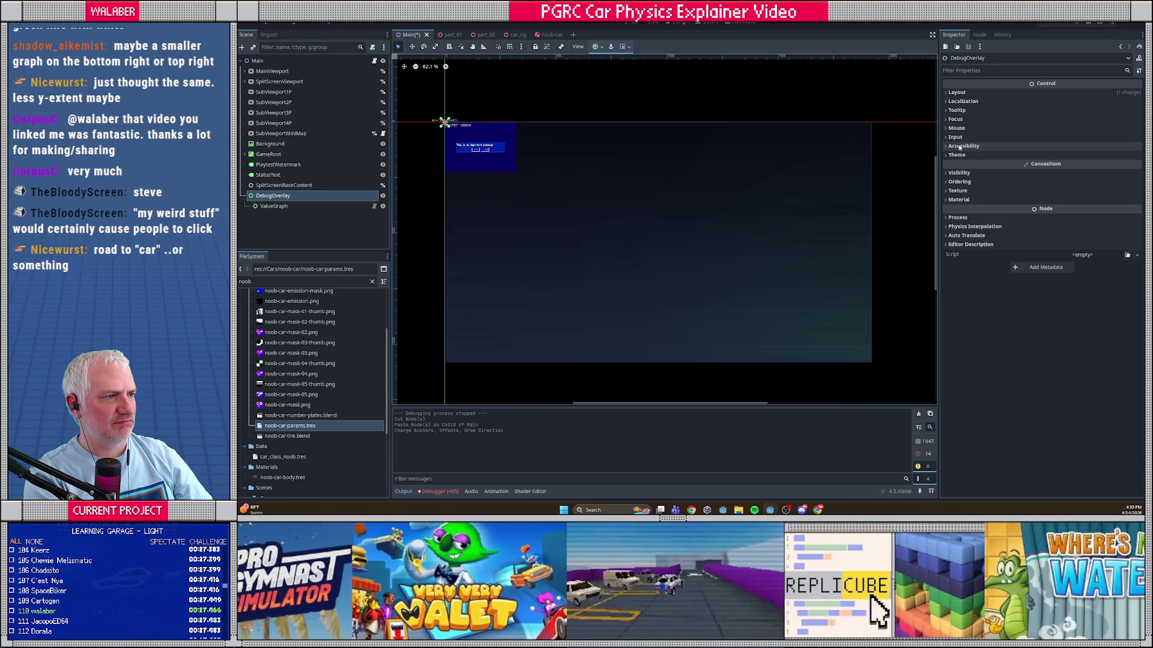
left_click(957, 93)
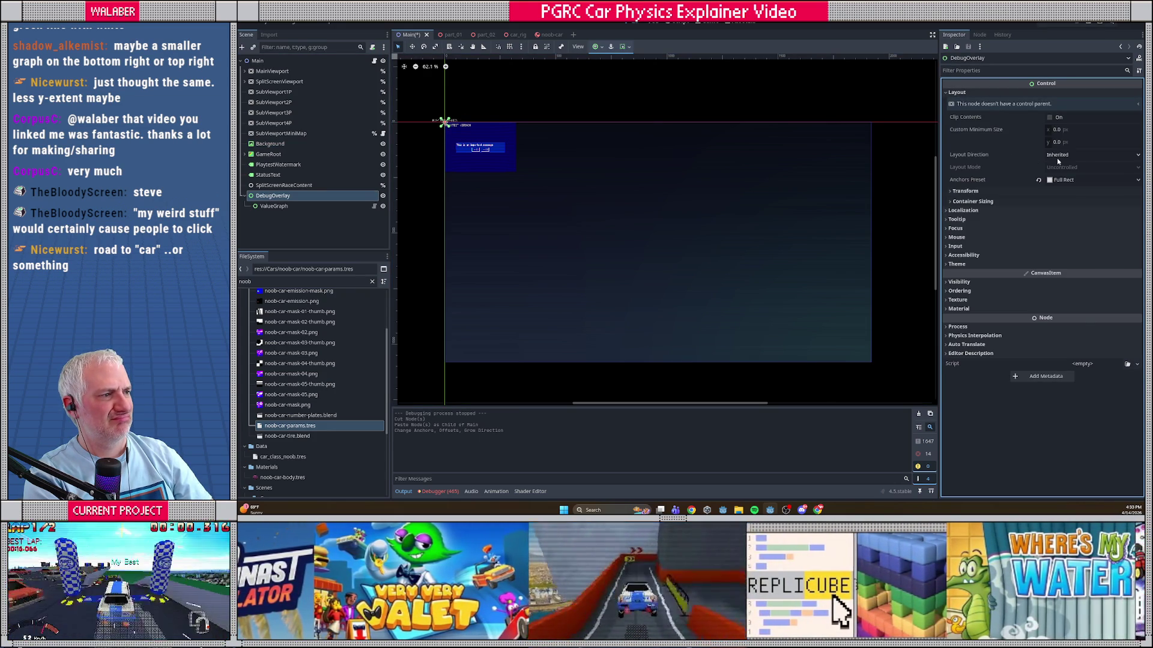
left_click(986, 202)
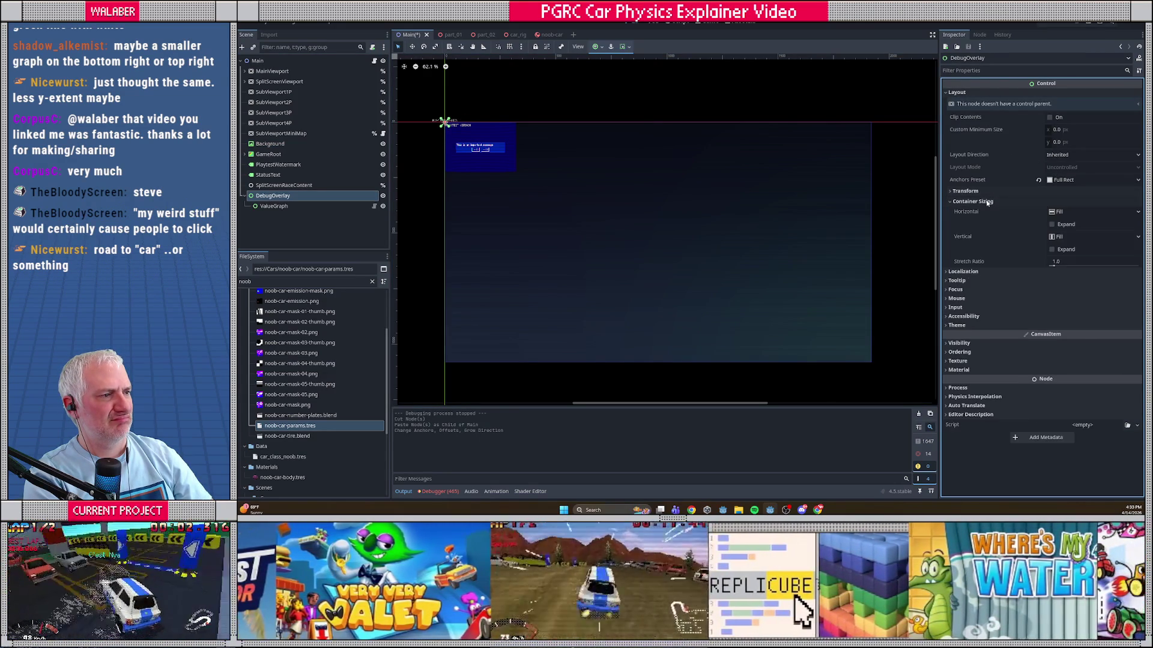
left_click(972, 191)
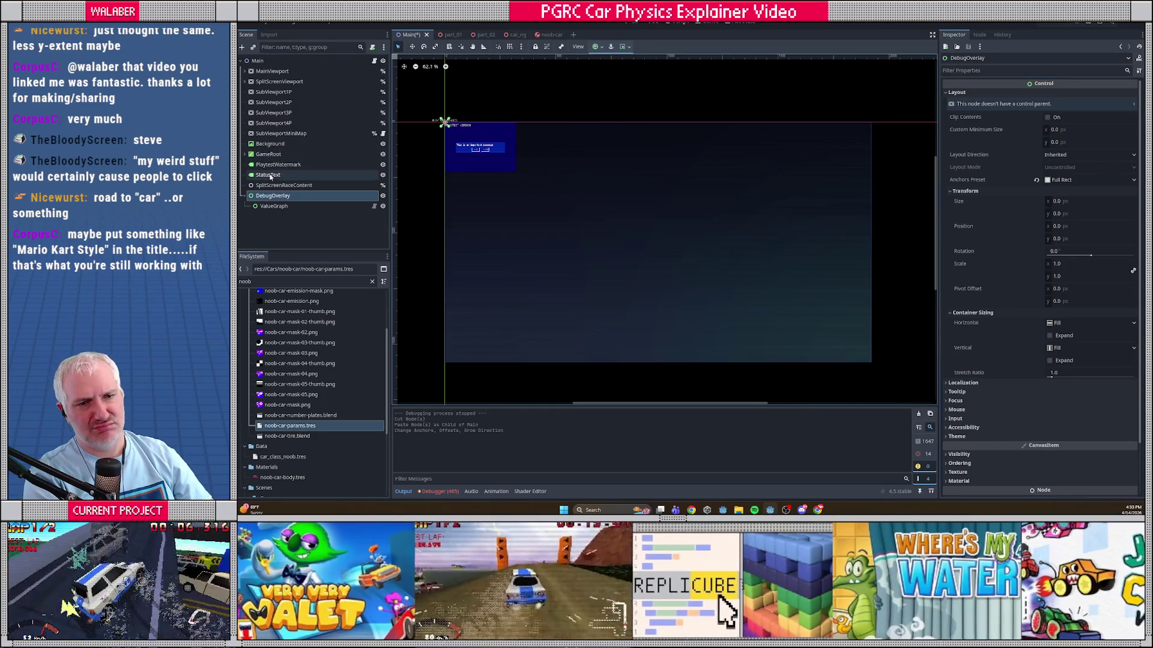
left_click(265, 146)
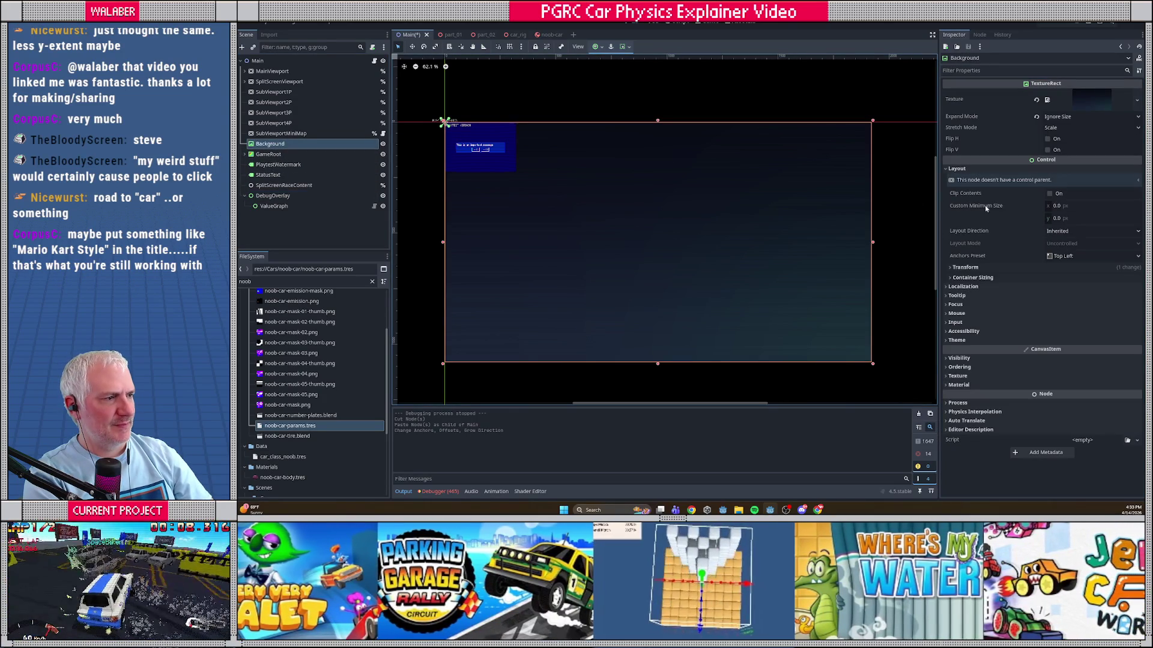
left_click(967, 267)
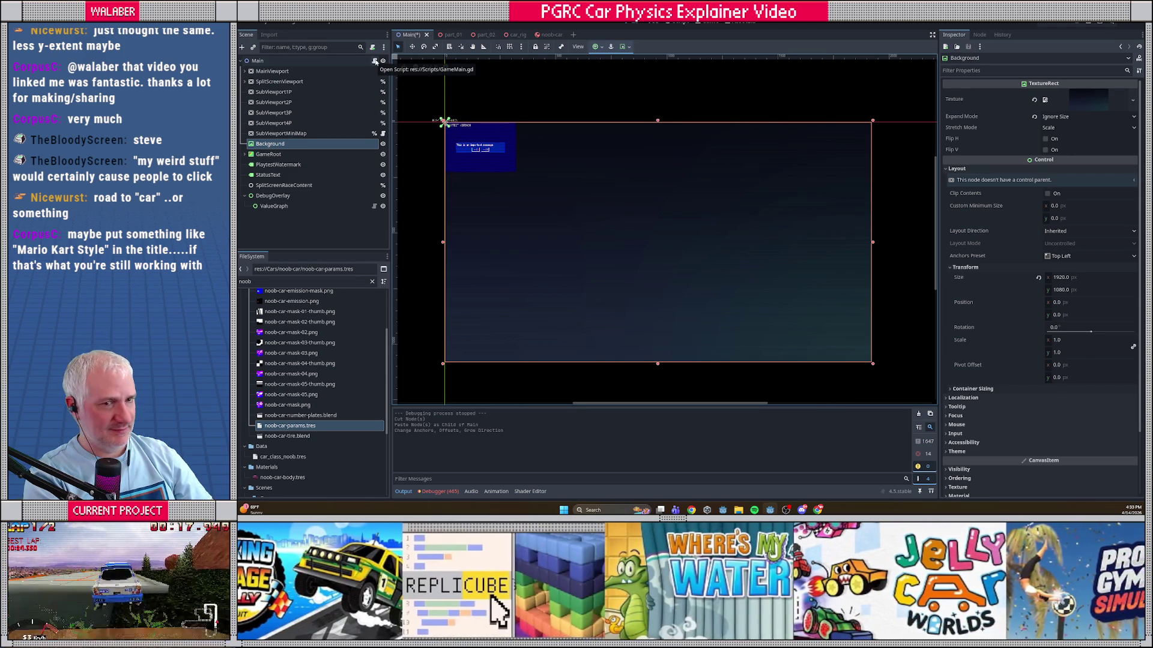
left_click(374, 62)
left_click(622, 134)
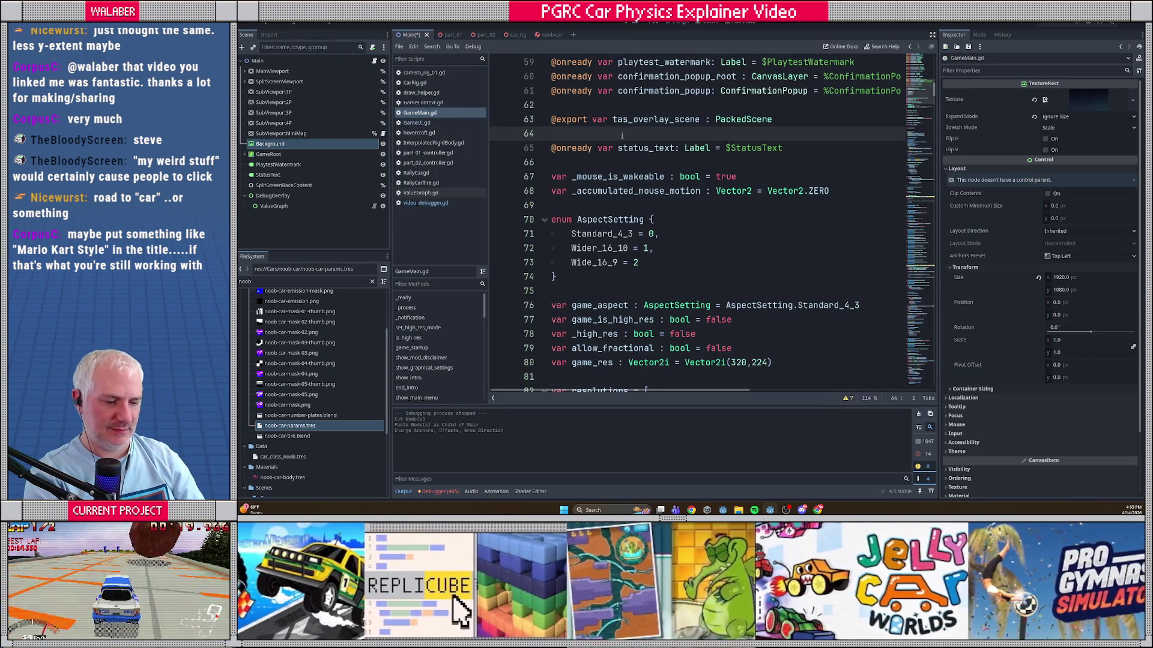
key("ctrl+f")
type("background")
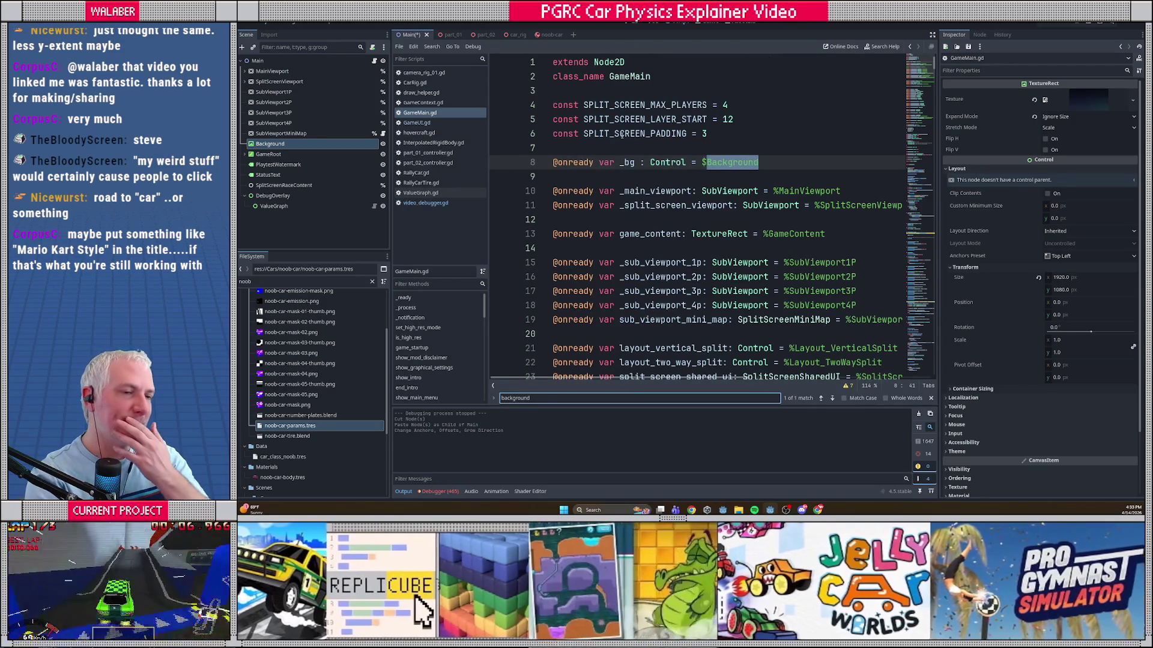
double_click(627, 162)
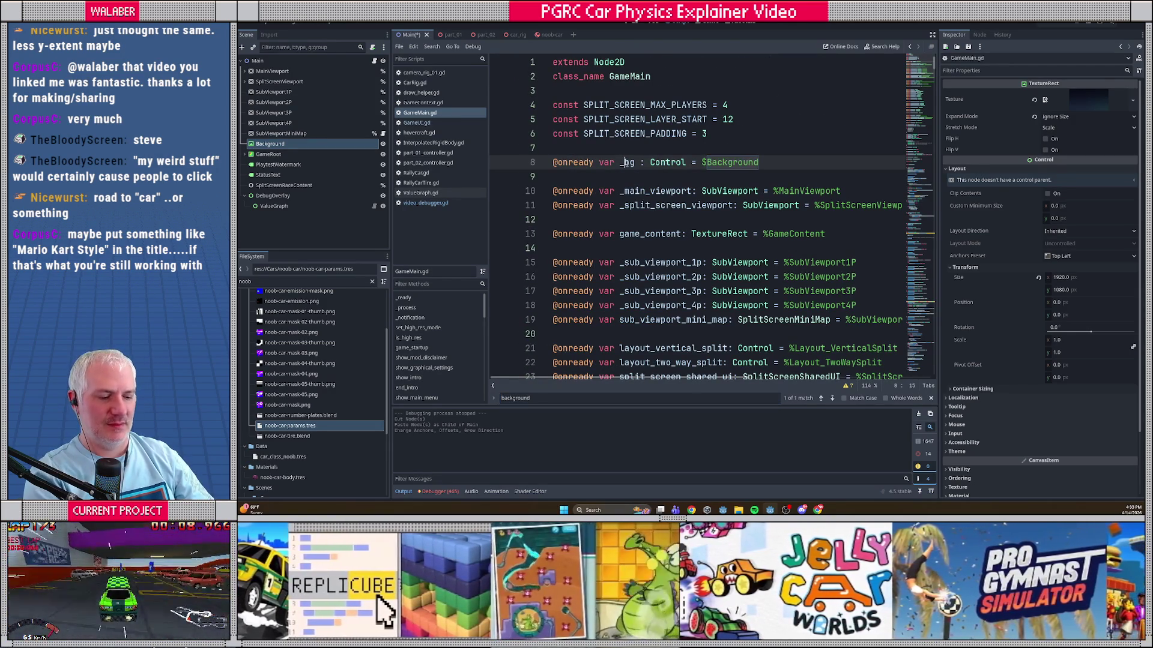
key("ctrl+f")
key("Return")
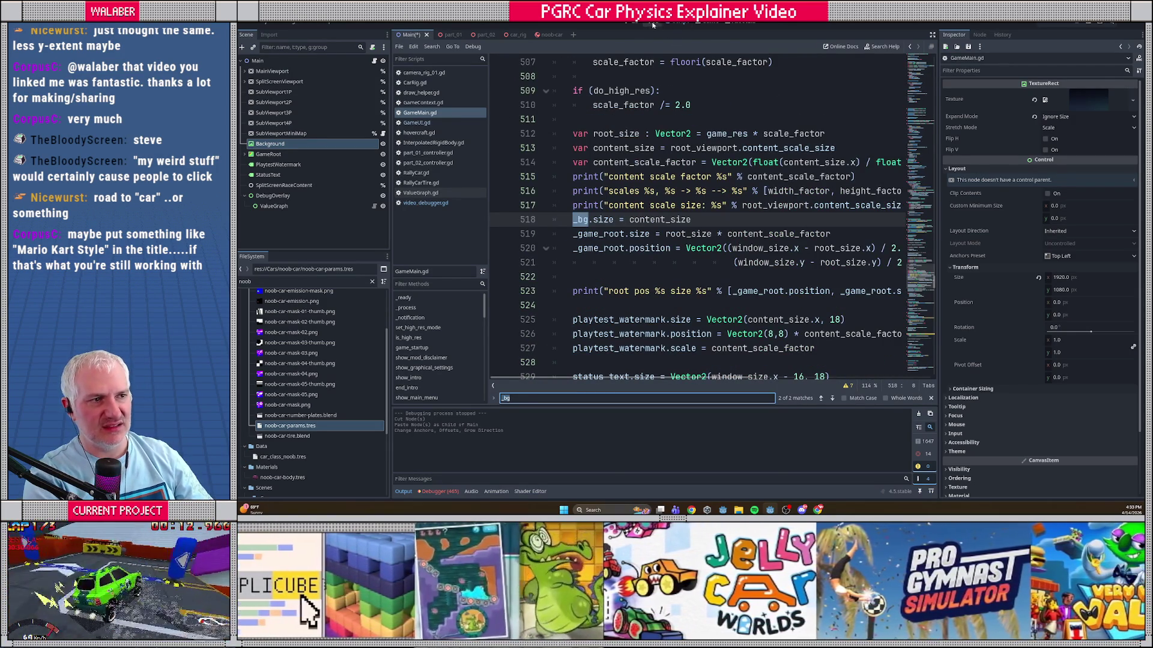
left_click(636, 24)
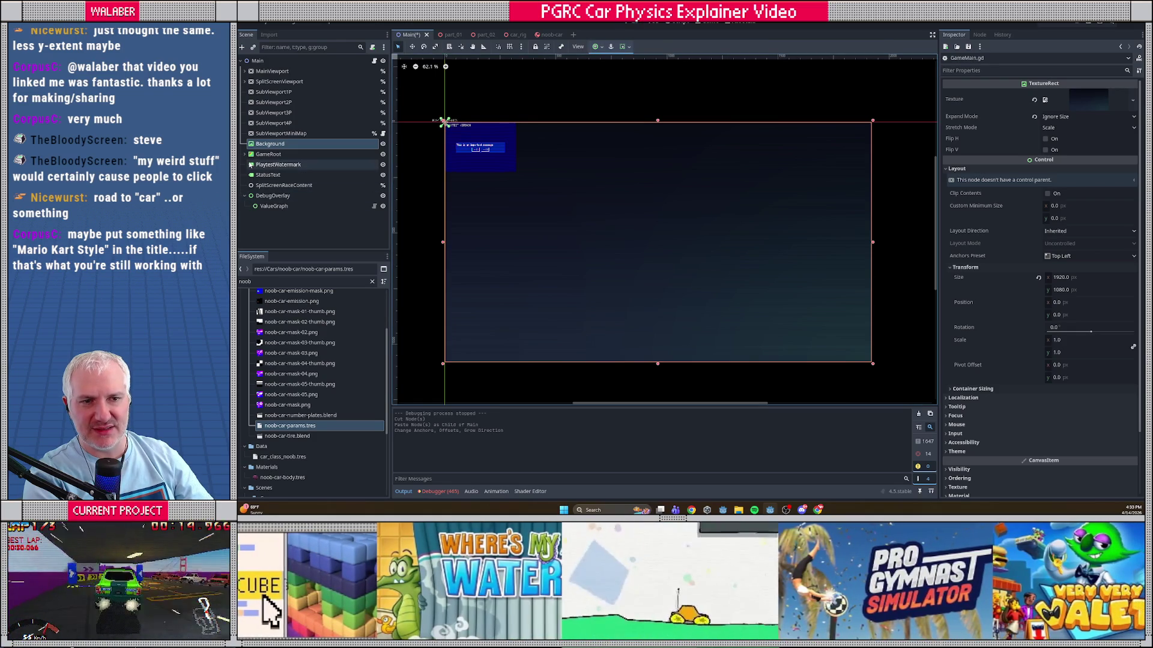
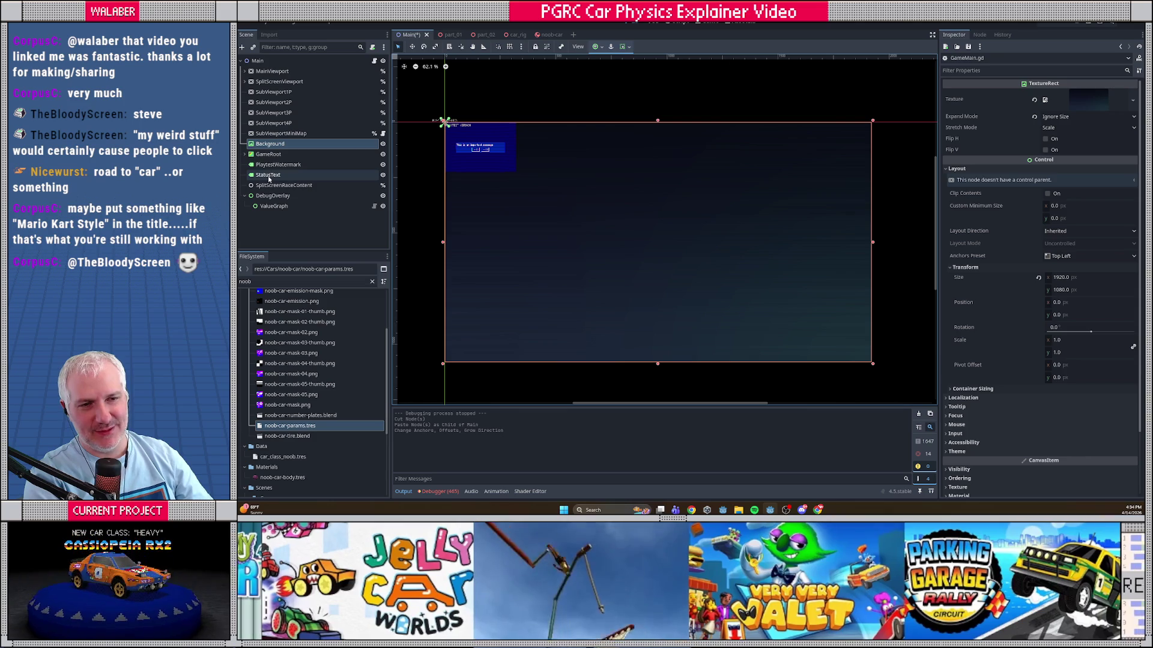
Step: Check the GameRoot and Background sizes, then select DebugOverlay
left_click(257, 155)
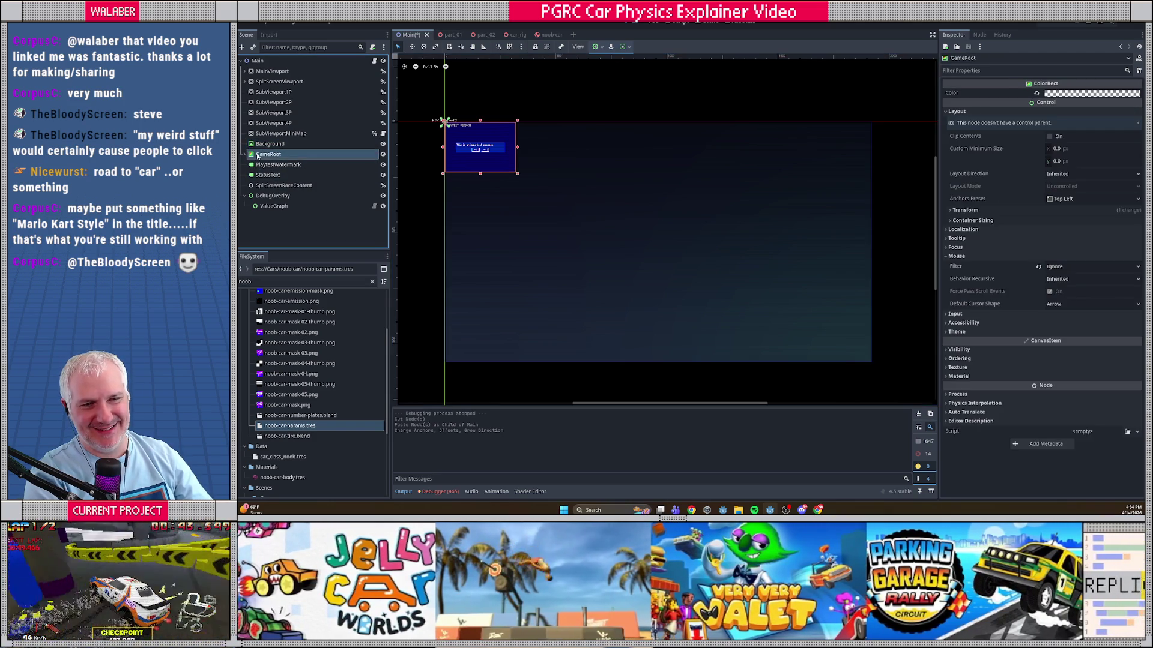
left_click(265, 144)
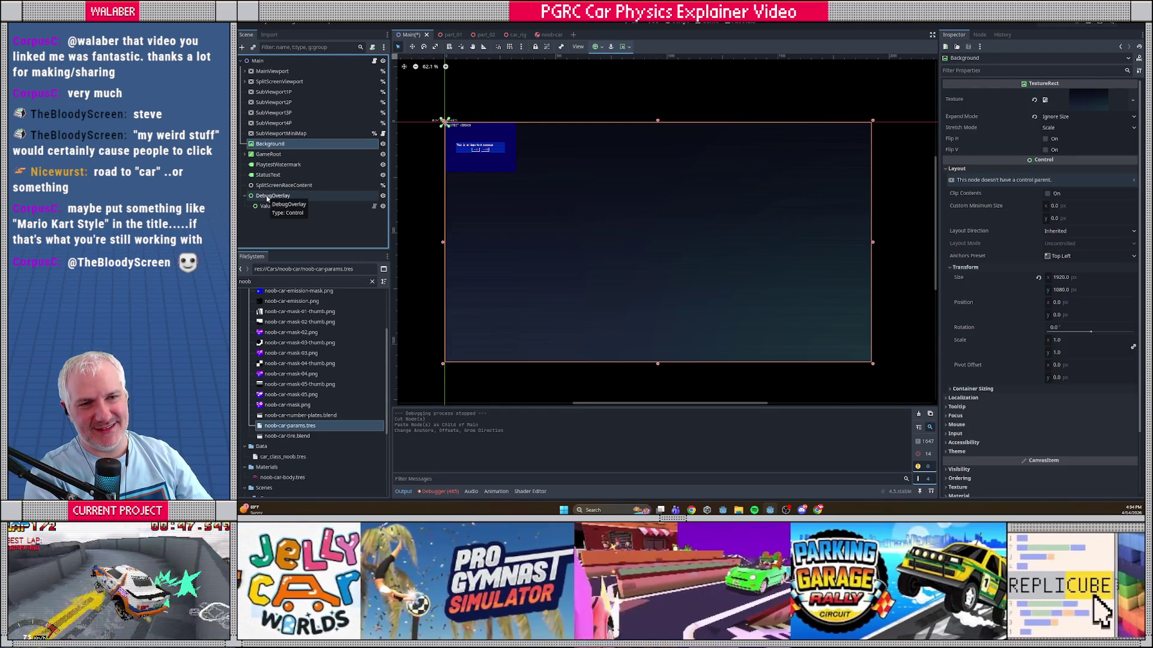
left_click(320, 197)
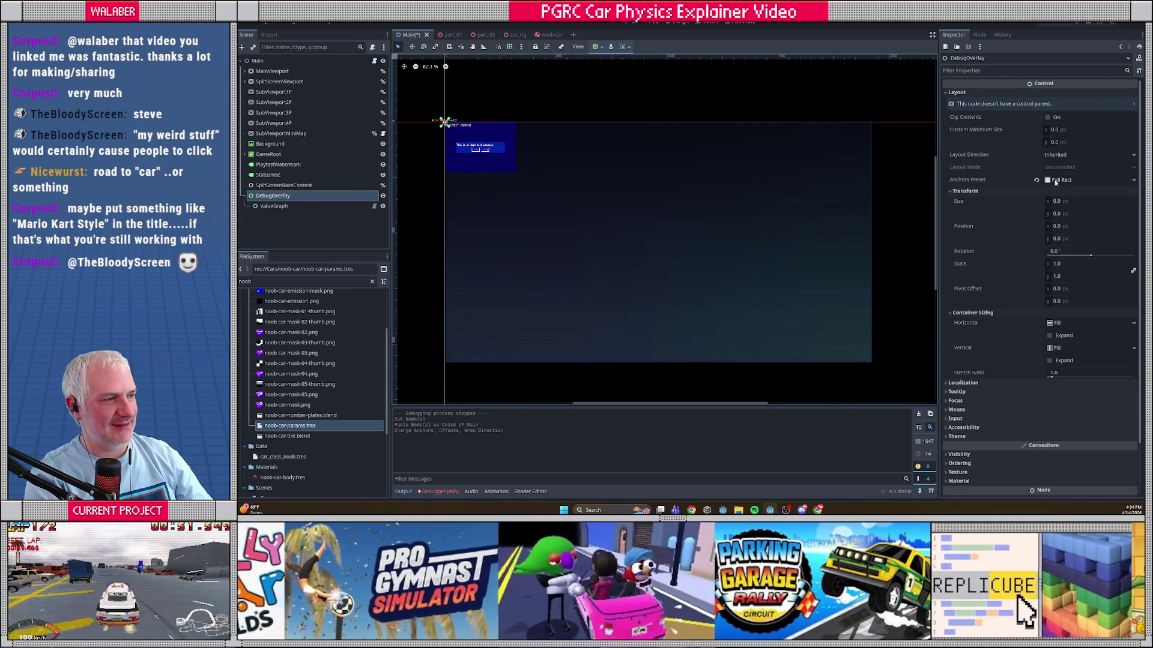
Step: Set DebugOverlay's transform size to 1920 × 1080
left_click(1088, 202)
type("1920")
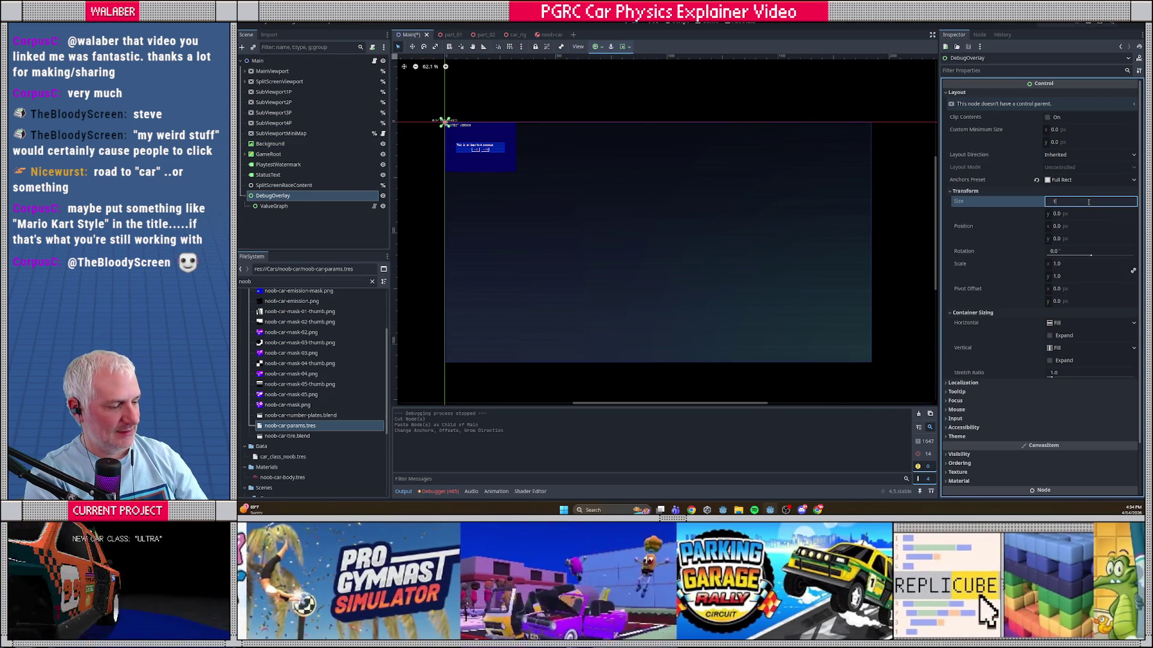
key("Tab")
type("1080")
key("Return")
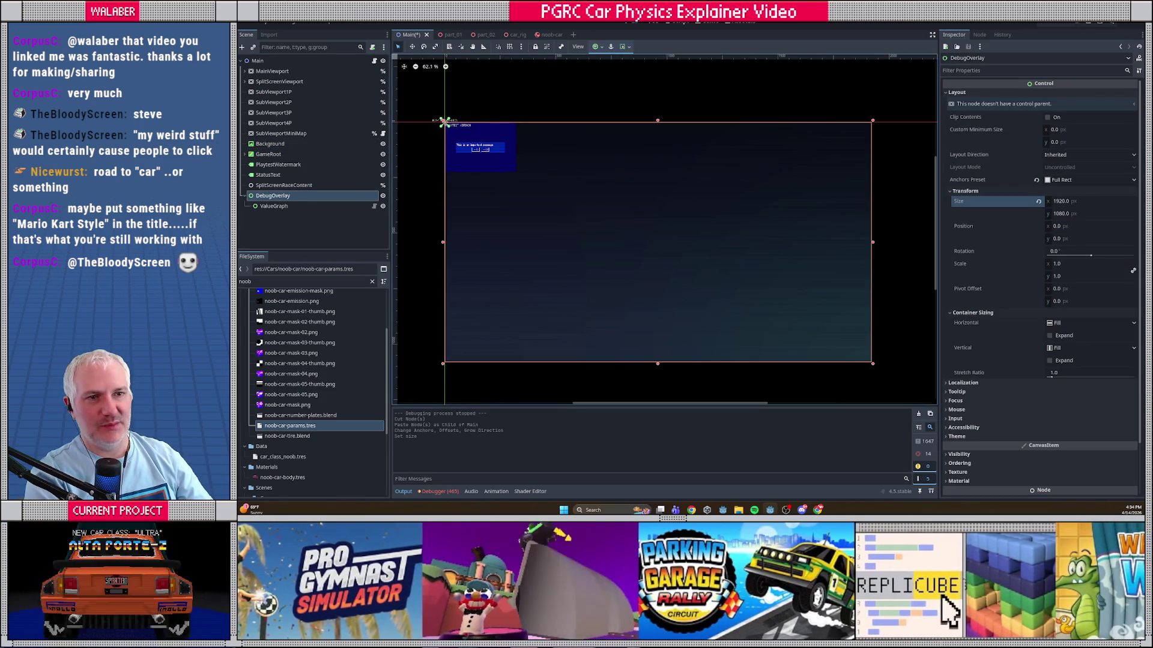
Step: Select the ValueGraph node in the Scene tree
left_click(263, 25)
left_click(265, 24)
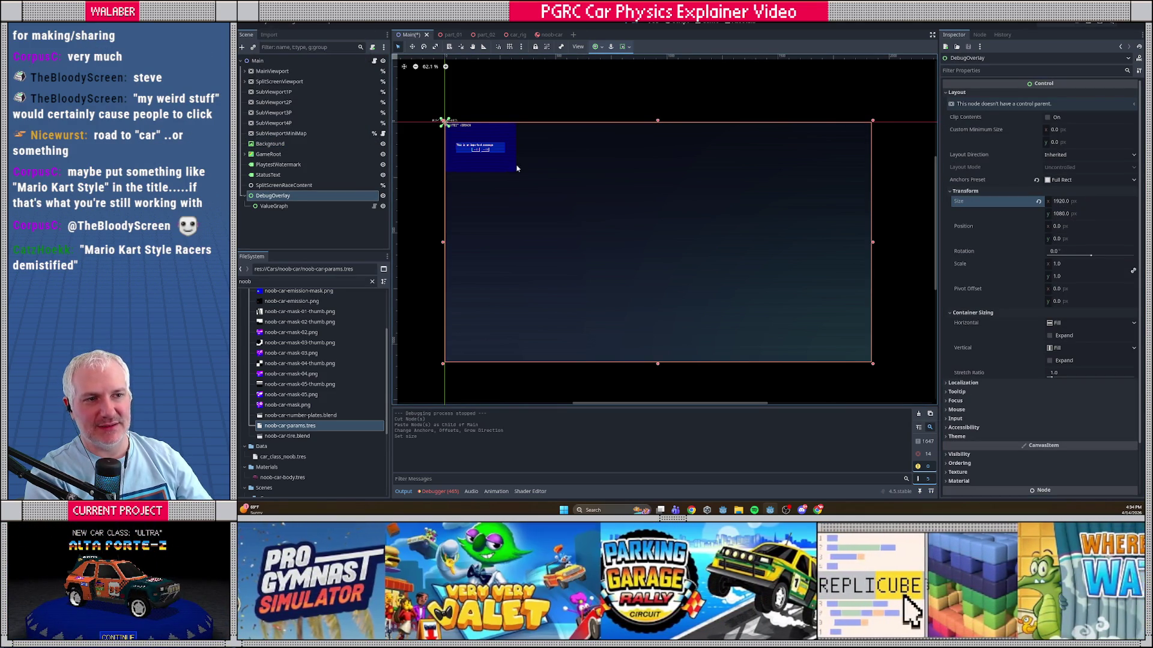
left_click(274, 205)
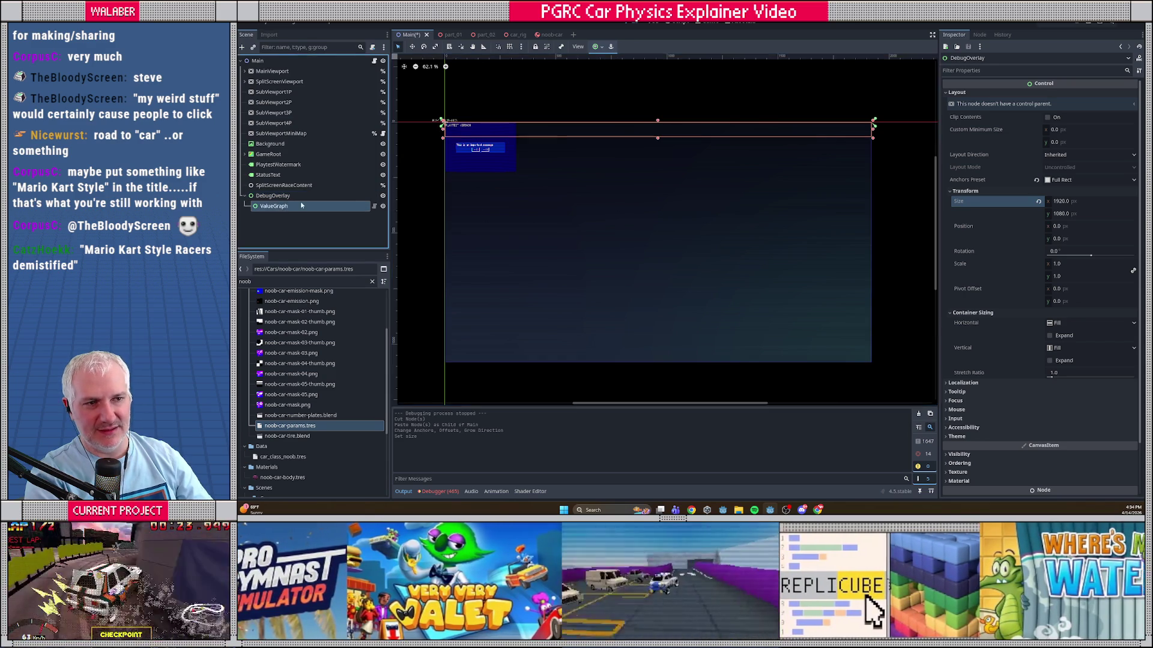
Step: Anchor ValueGraph to the top left and enlarge its box on the canvas
scroll(831, 138, "up", 1)
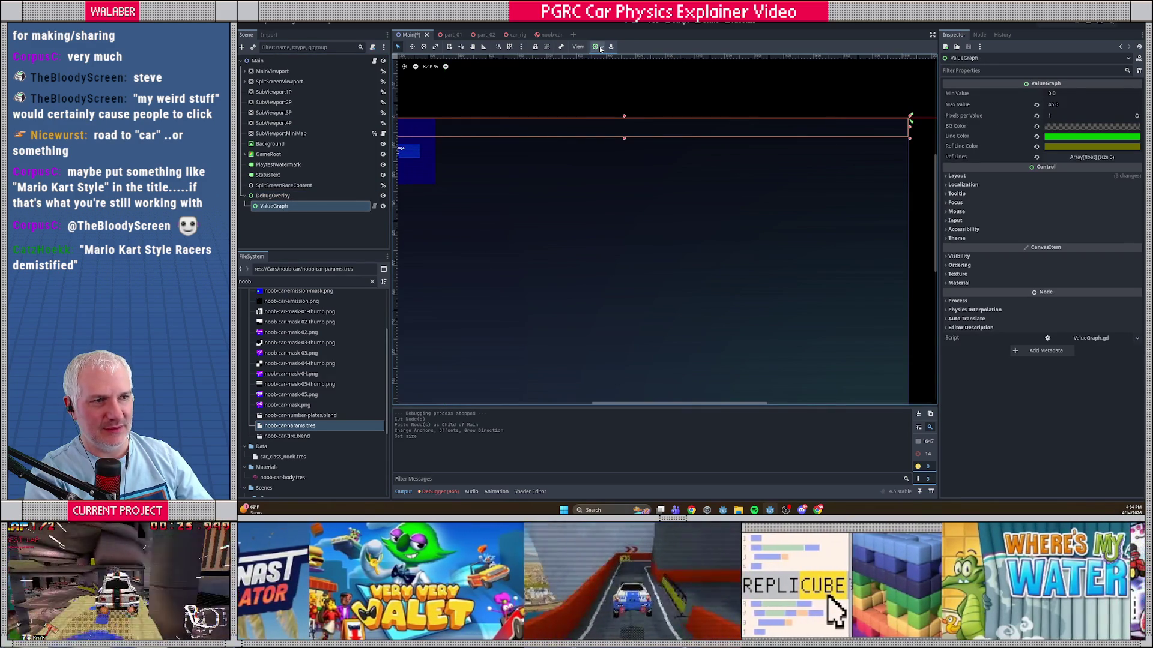
left_click(598, 46)
left_click(599, 72)
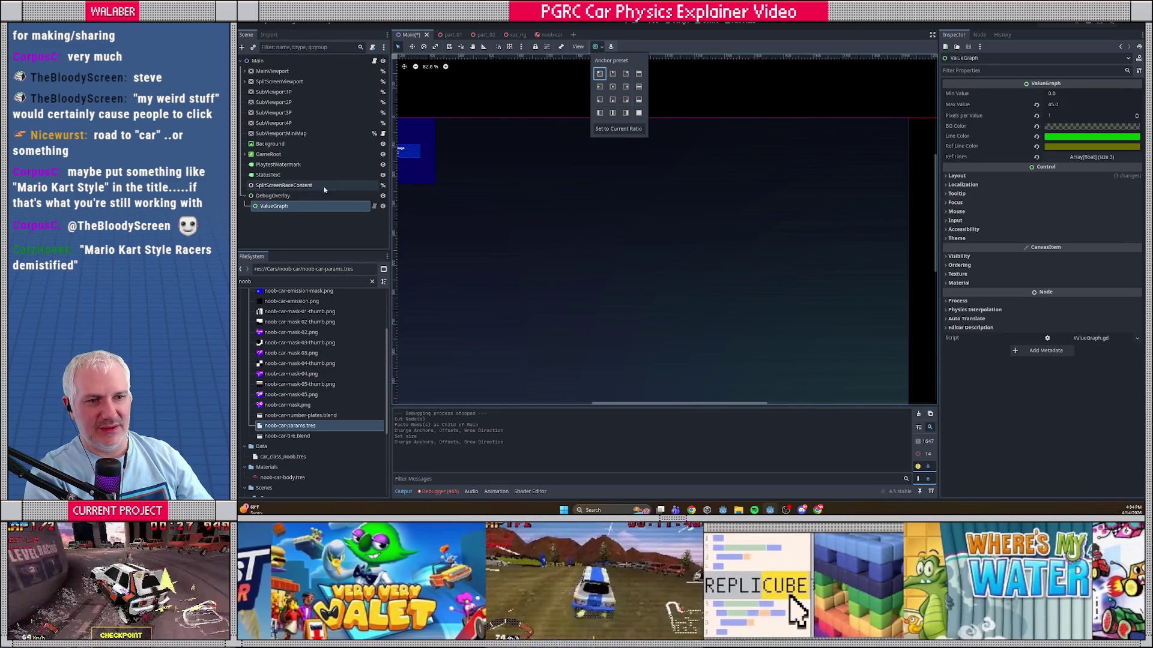
left_click(345, 181)
double_click(346, 185)
left_click(284, 206)
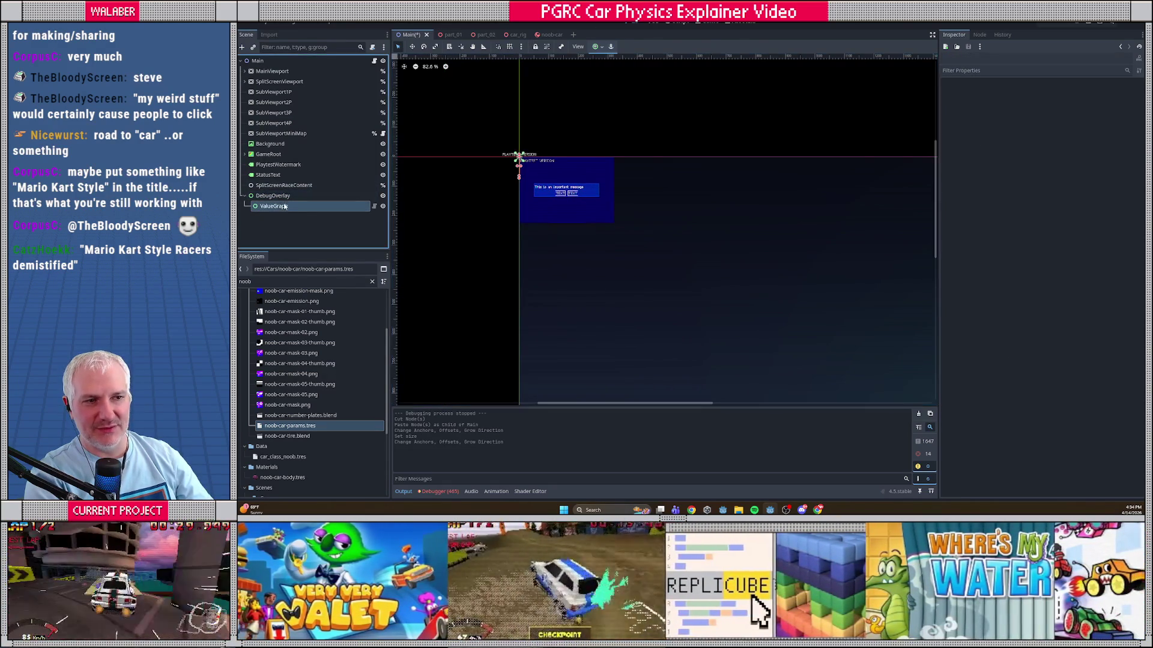
scroll(519, 176, "up", 1)
mouse_move(520, 167)
left_mouse_down()
mouse_move(564, 176)
mouse_move(739, 286)
left_mouse_up()
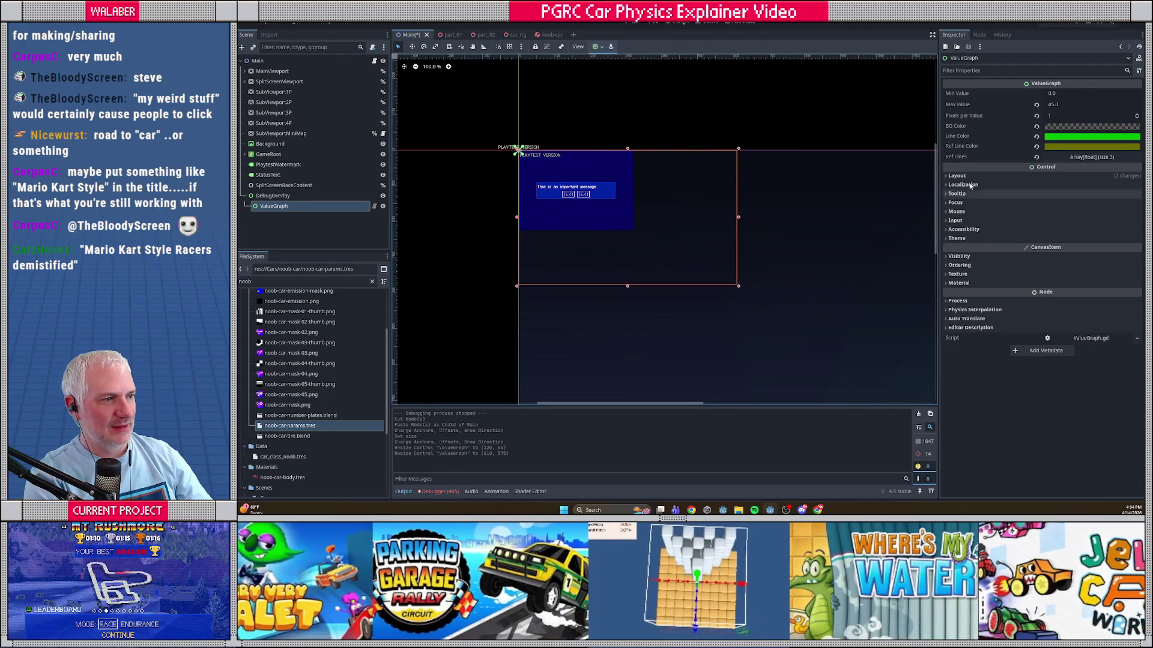
Step: Set ValueGraph's transform size to 640 × 400
left_click(957, 176)
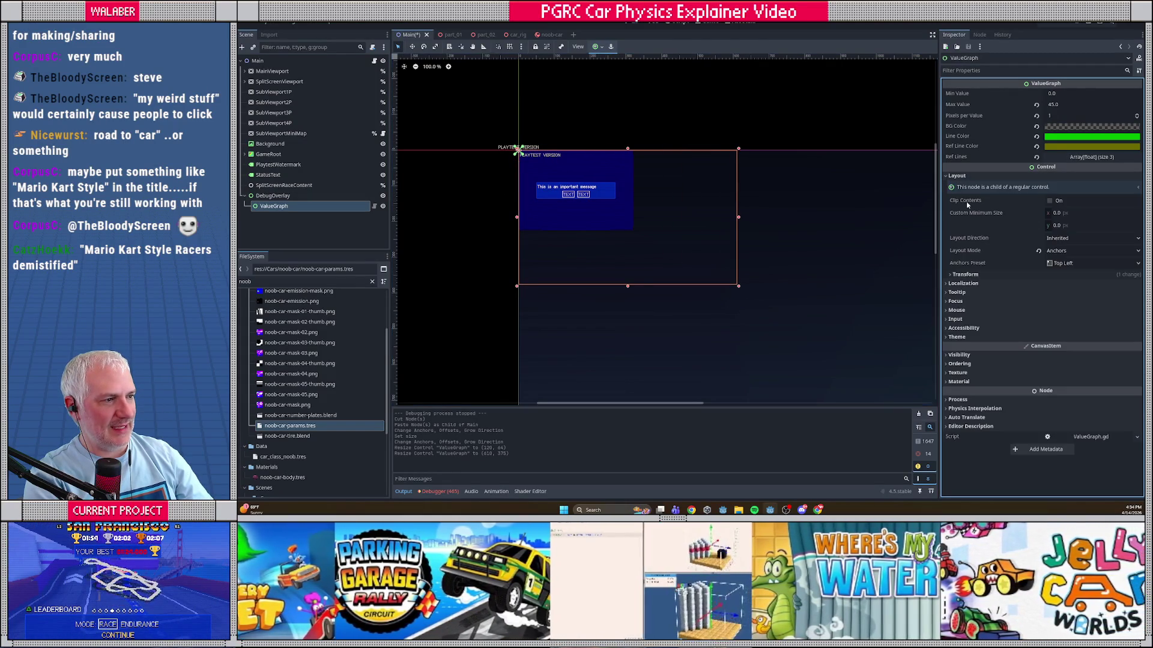
left_click(965, 275)
left_click(1079, 286)
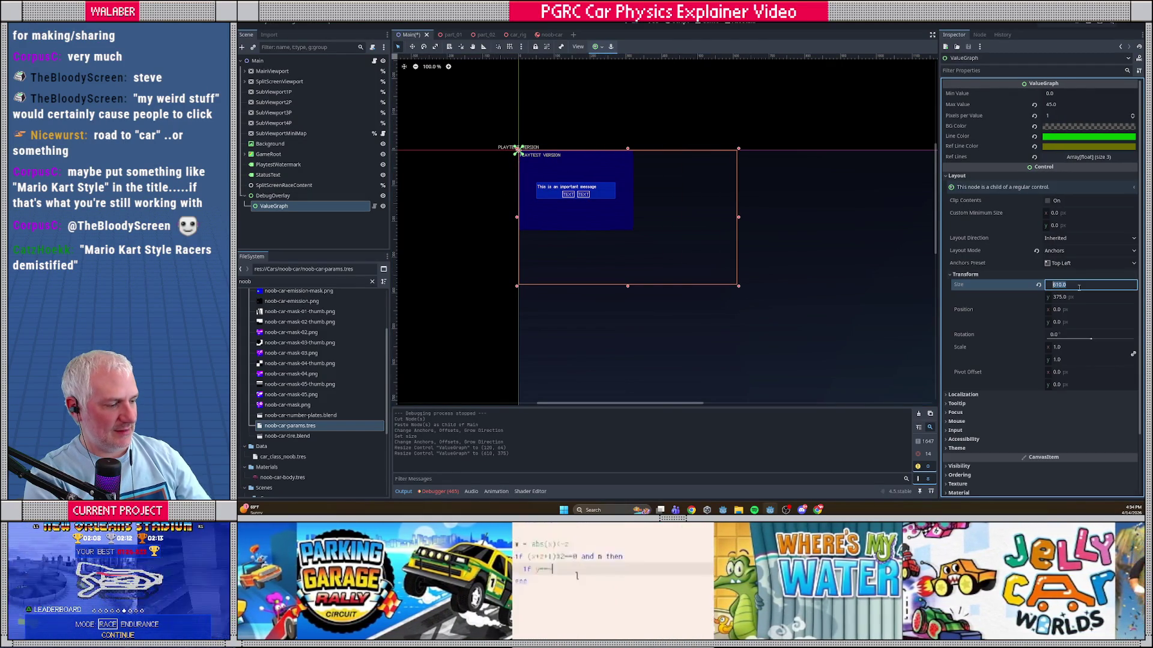
type("640")
key("Tab")
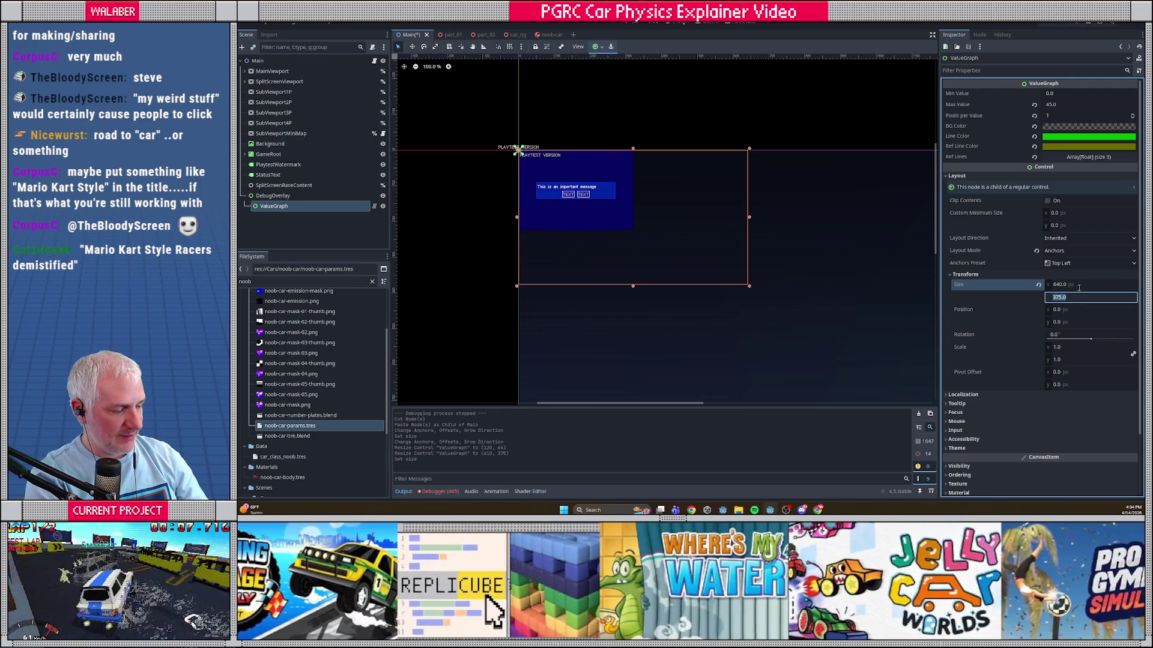
type("400")
key("Return")
Step: Save the Main scene and select its root node
scroll(708, 253, "down", 3)
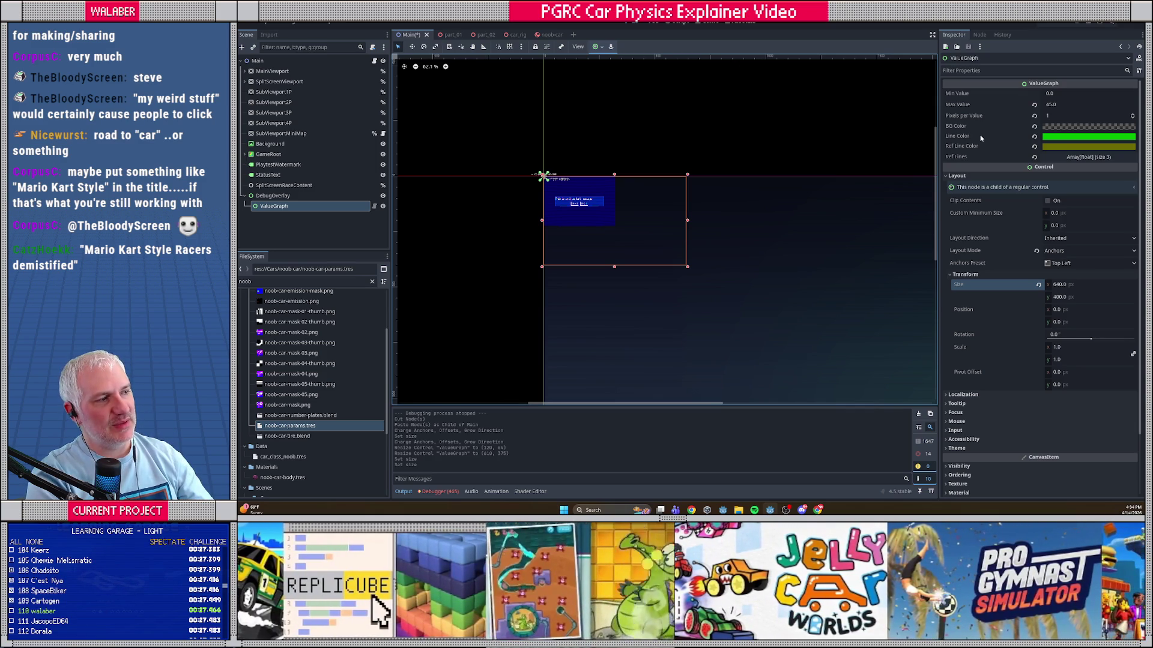
key("ctrl+s")
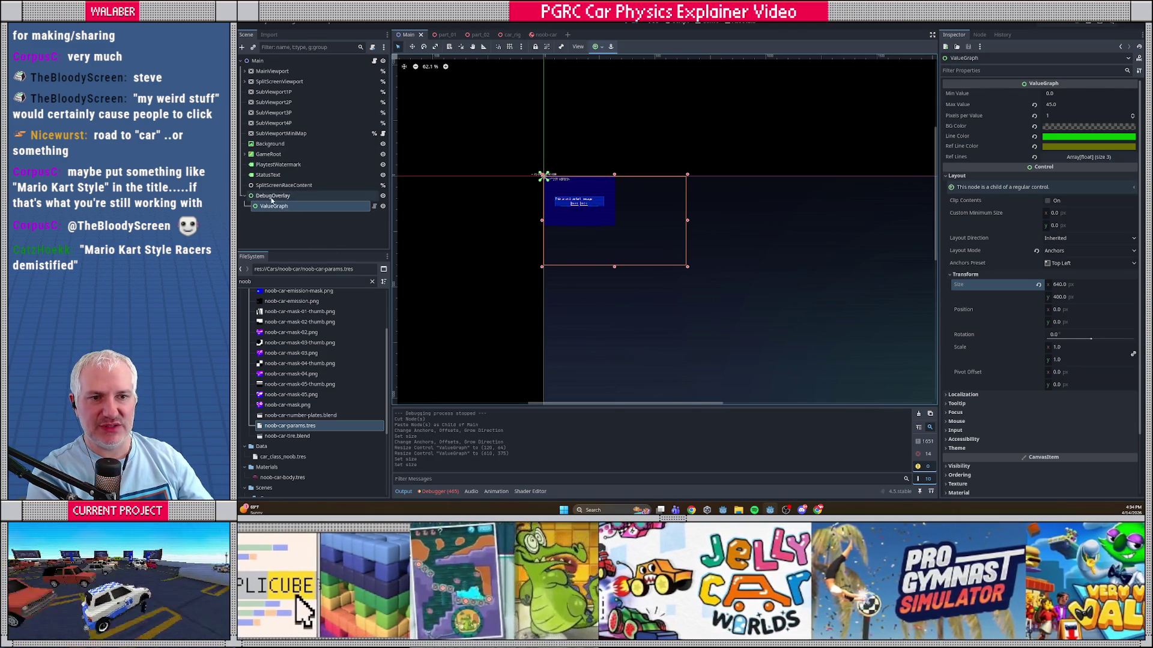
left_click(270, 200)
Step: Add a VideoDebugger child node to Main by searching 'debug'
right_click(271, 62)
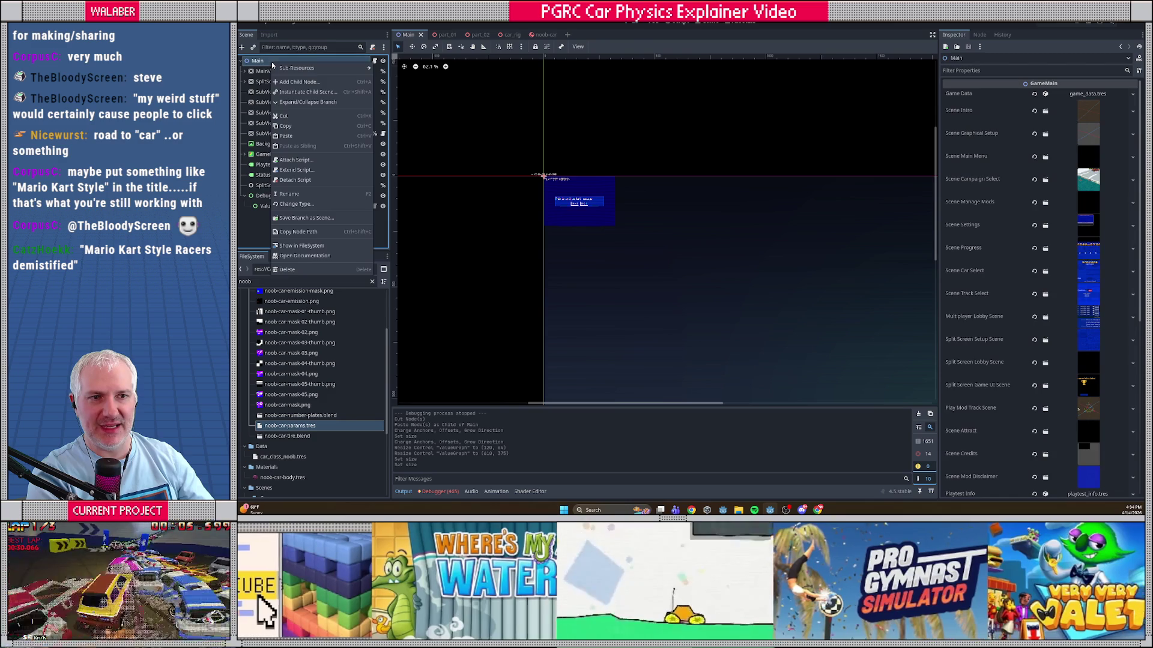
left_click(295, 81)
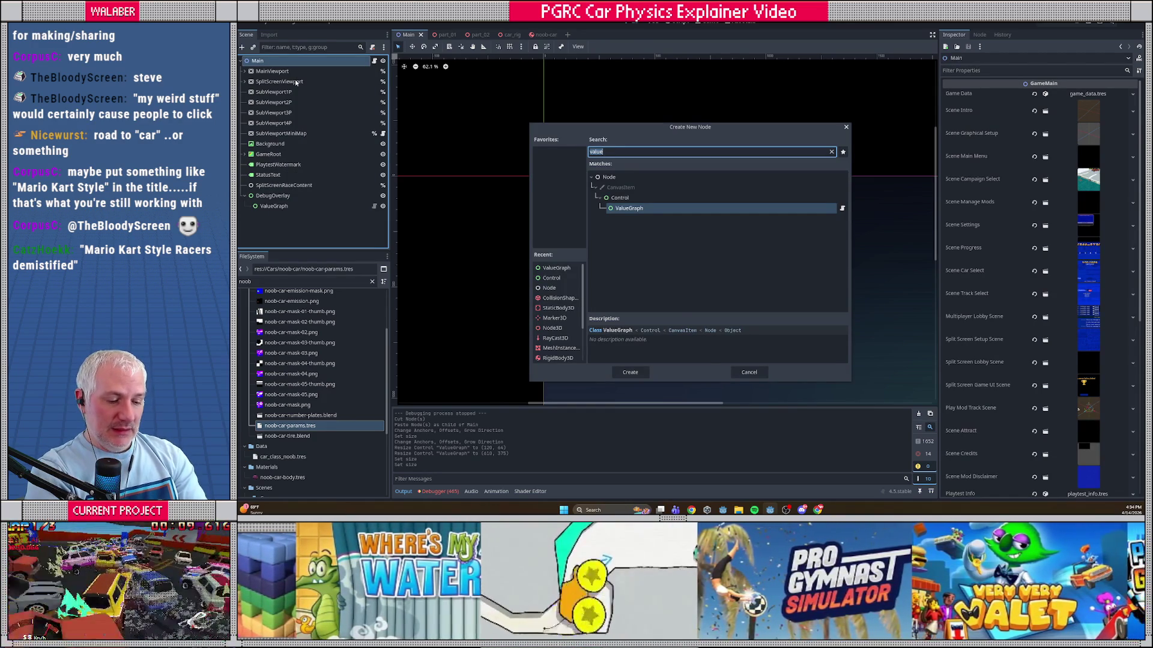
type("debug")
key("Down")
key("Down")
key("Down")
key("Return")
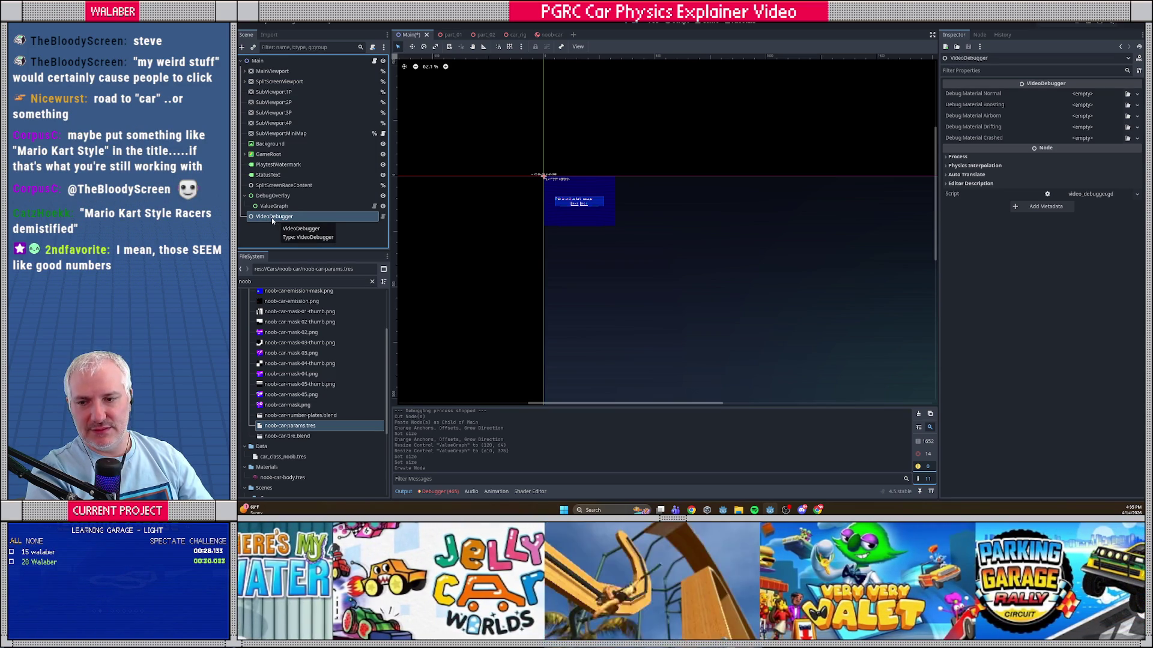
Step: Move DebugOverlay under VideoDebugger and open VideoDebugger's script
left_click_drag(273, 196, 276, 218)
left_click(382, 197)
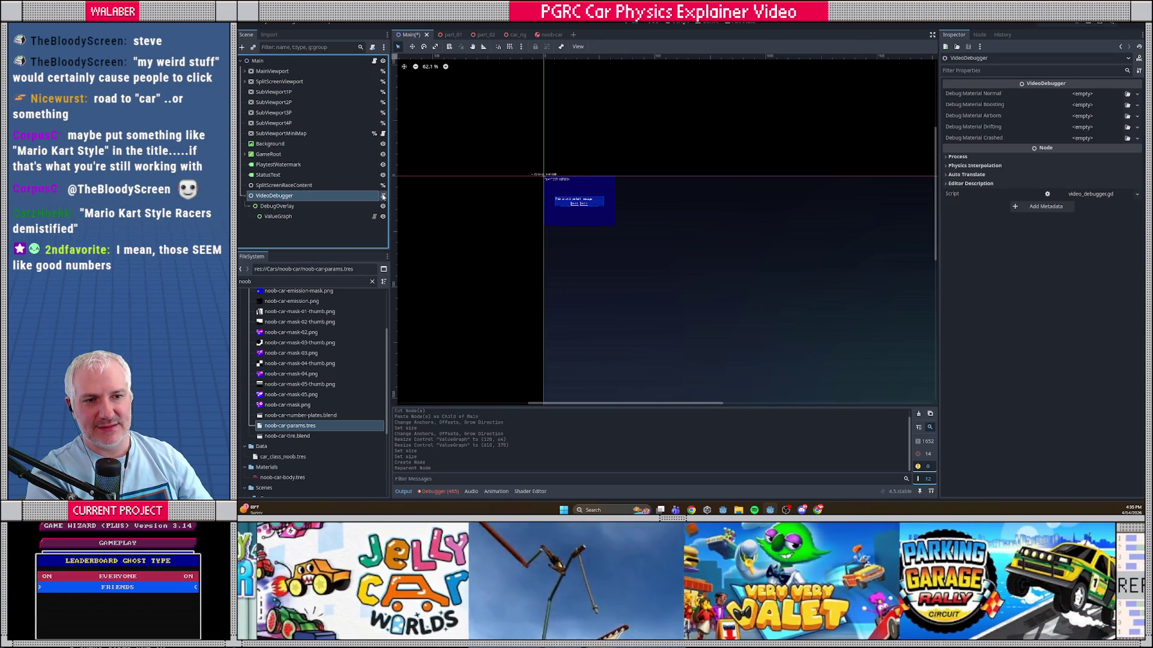
left_click(383, 197)
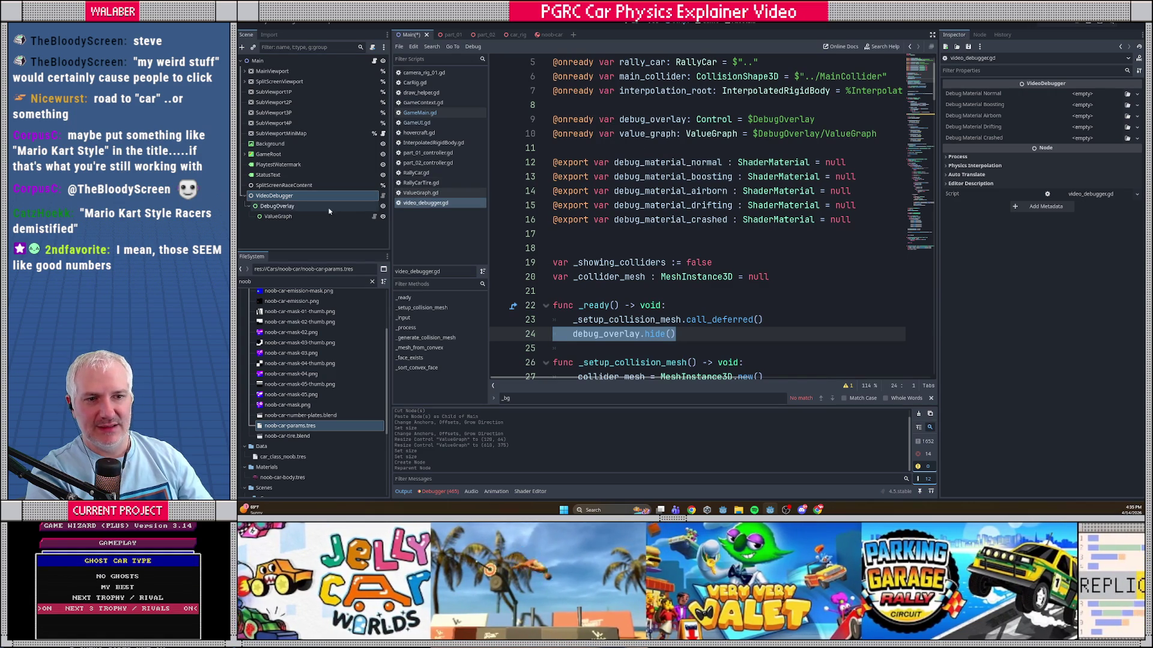
Step: Browse the video_debugger.gd code around the _ready function
left_click(619, 149)
scroll(619, 148, "down", 3)
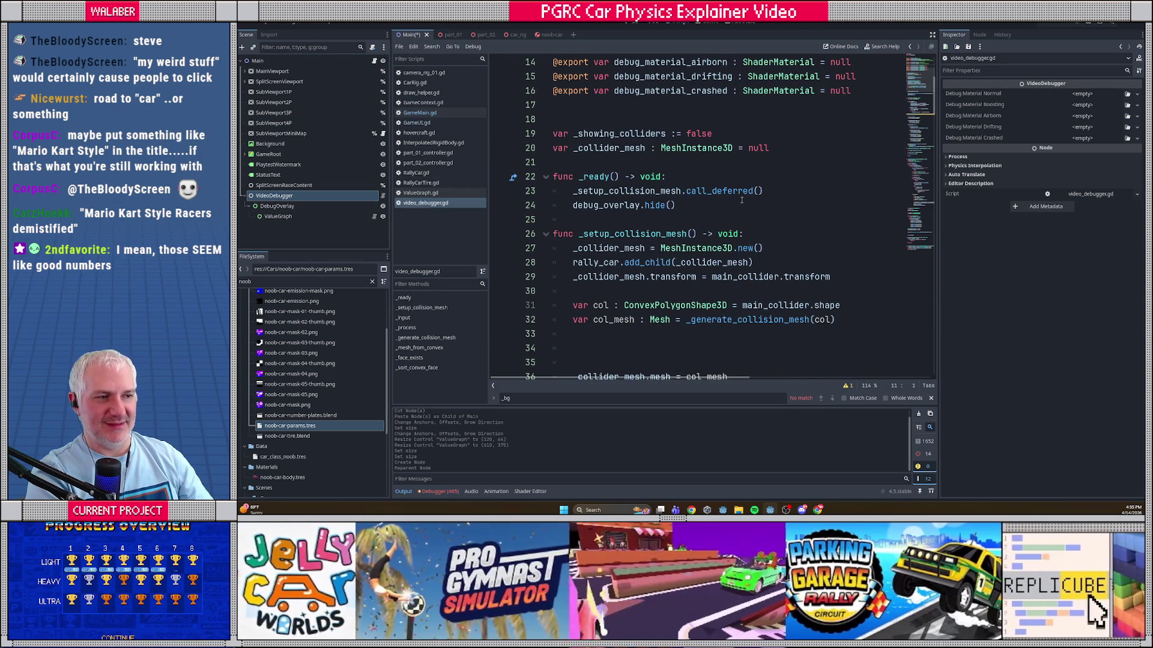
left_click(754, 191)
left_click(755, 175)
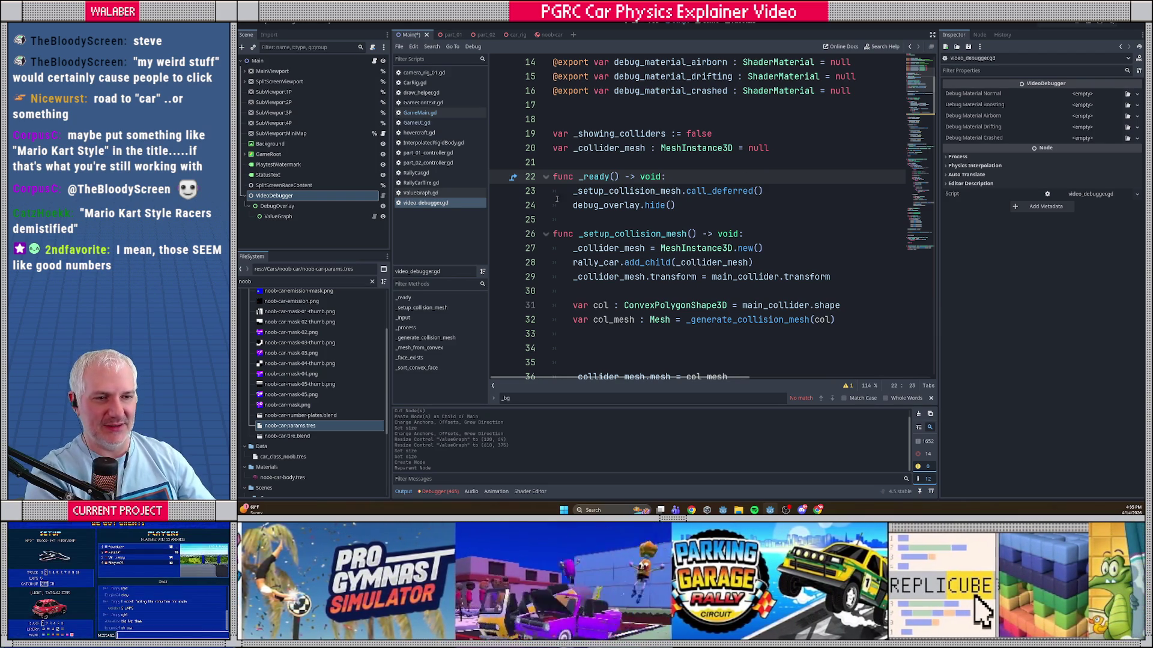
Step: Find video_debugger.gd in the FileSystem dock by searching 'video_D' and duplicate it
left_click(371, 281)
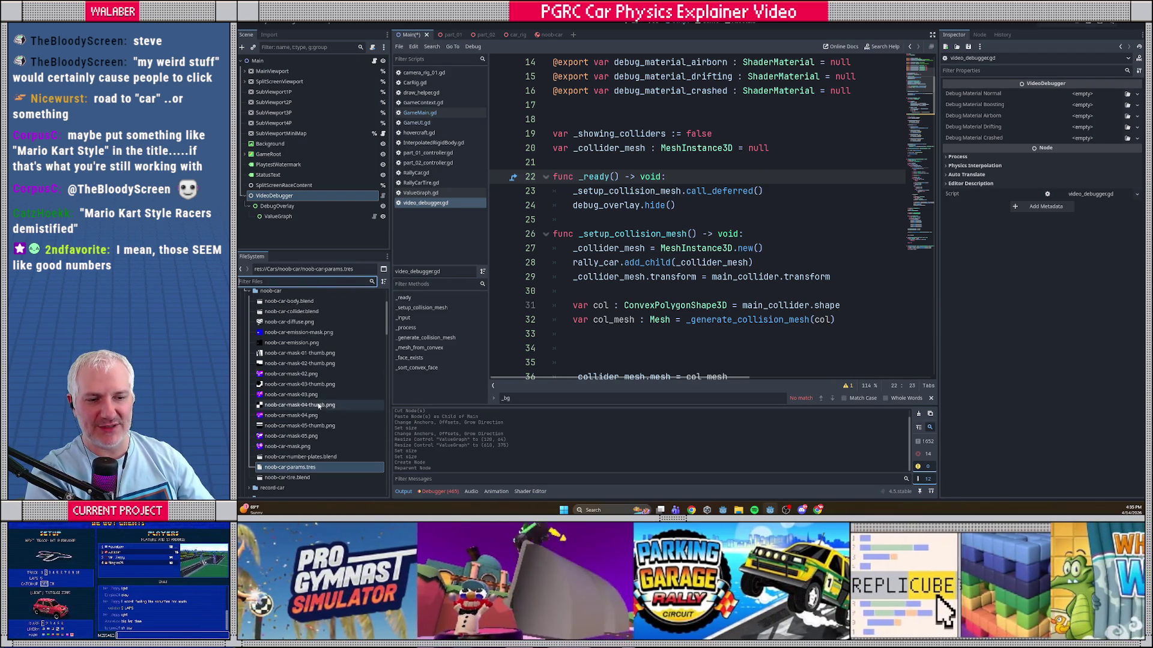
type("video_D")
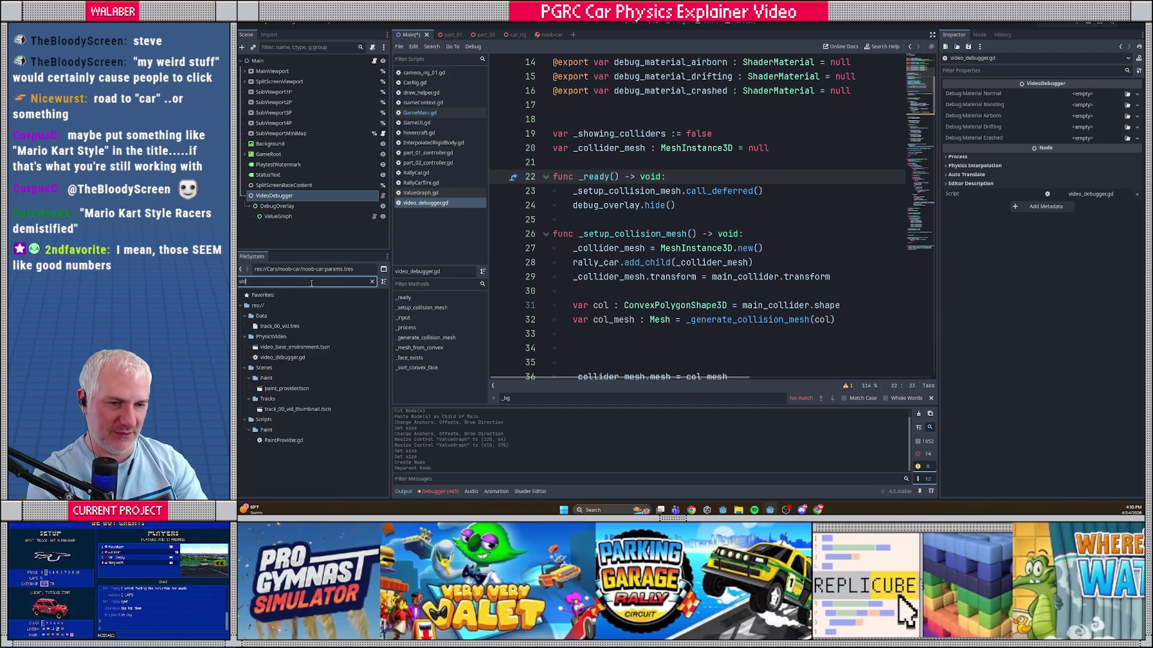
left_click(286, 325)
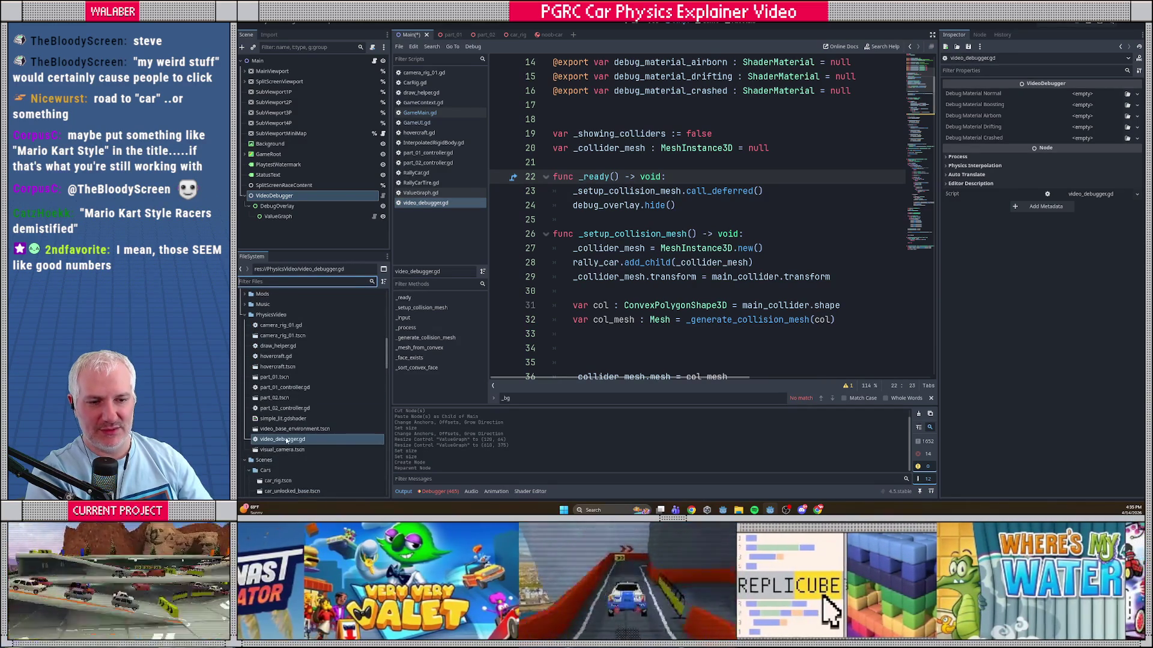
left_click(286, 440)
key("ctrl+d")
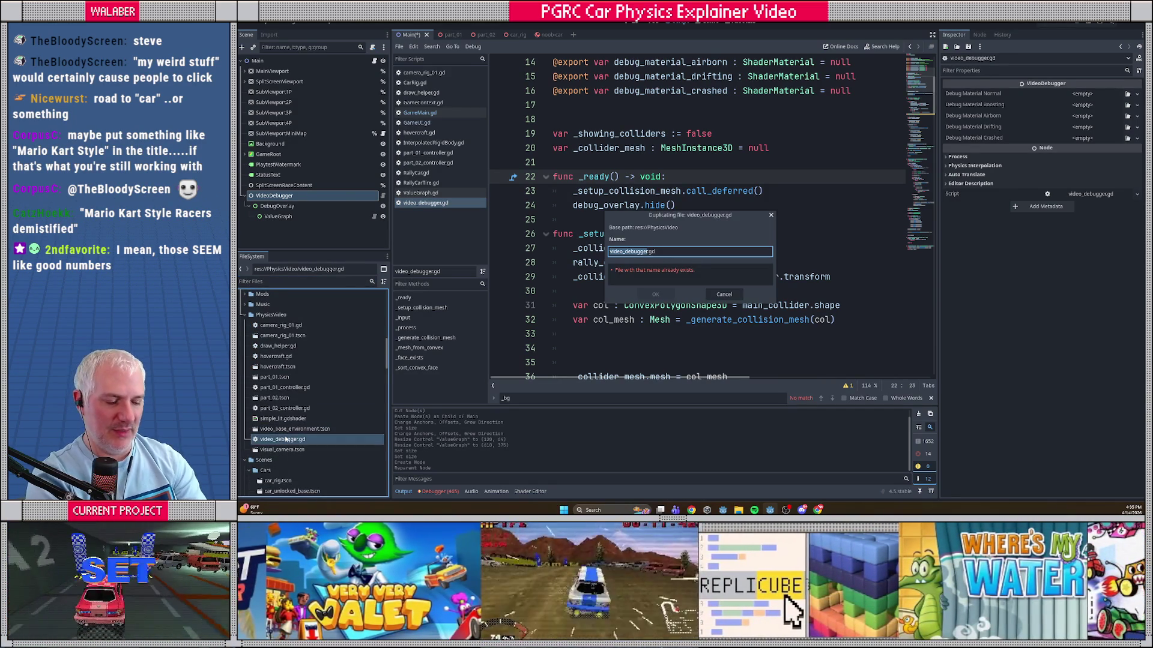
Step: Name the duplicated script video_debug_graph.gd
type("deb")
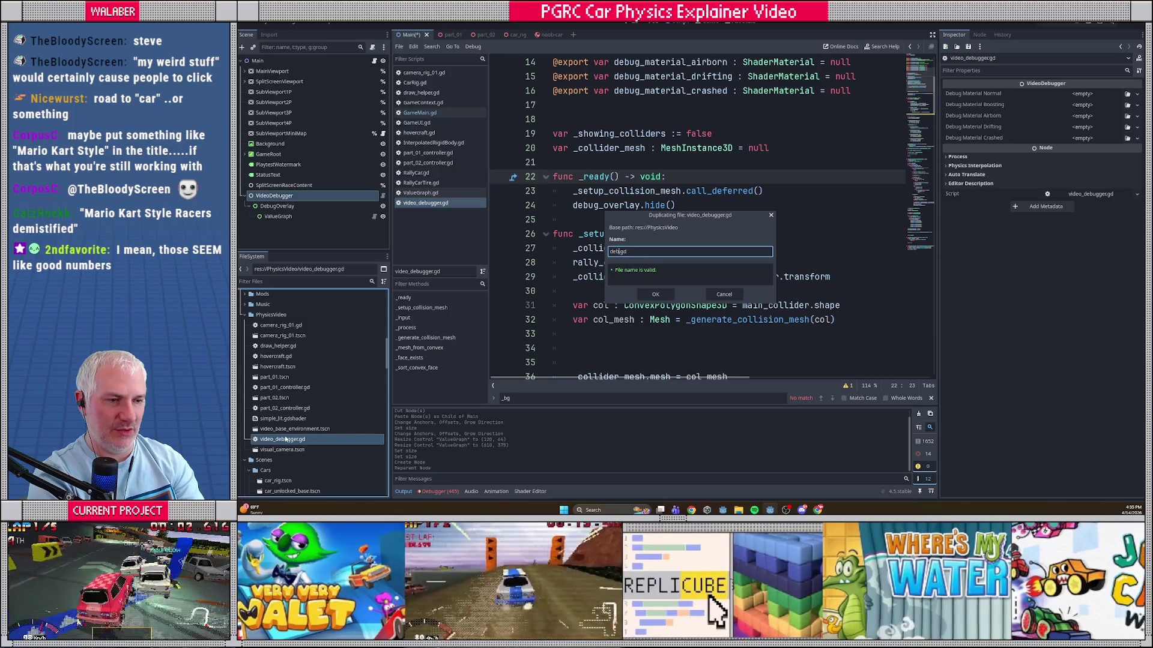
key("BackSpace")
key("BackSpace")
key("BackSpace")
type("video_debug_gra")
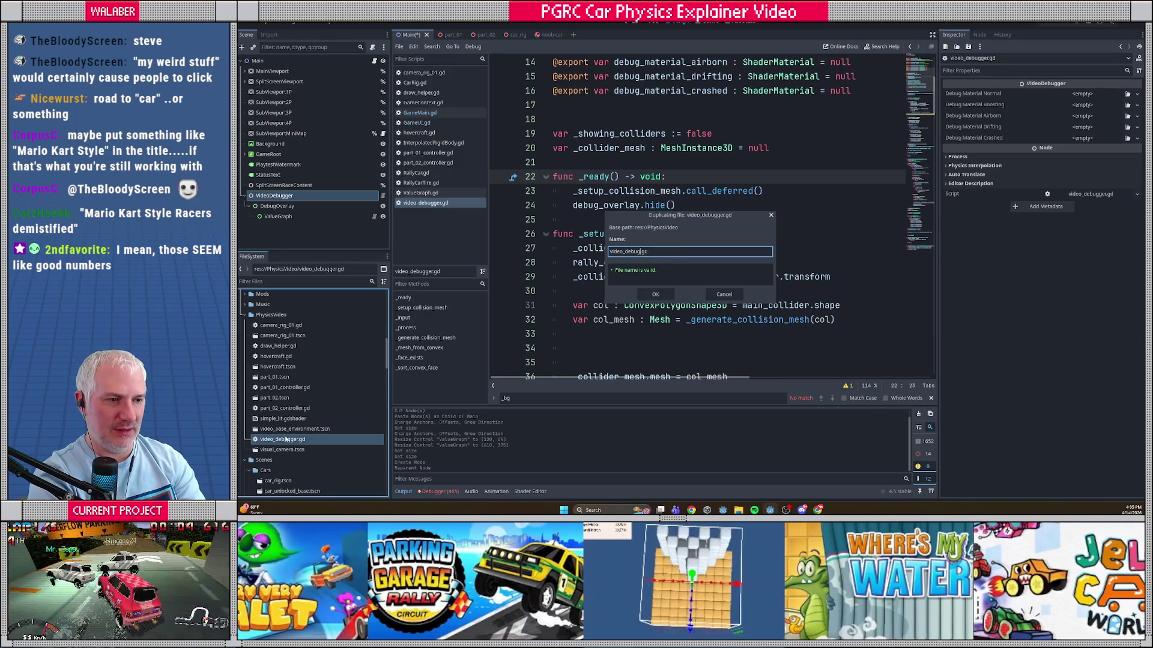
type("ph")
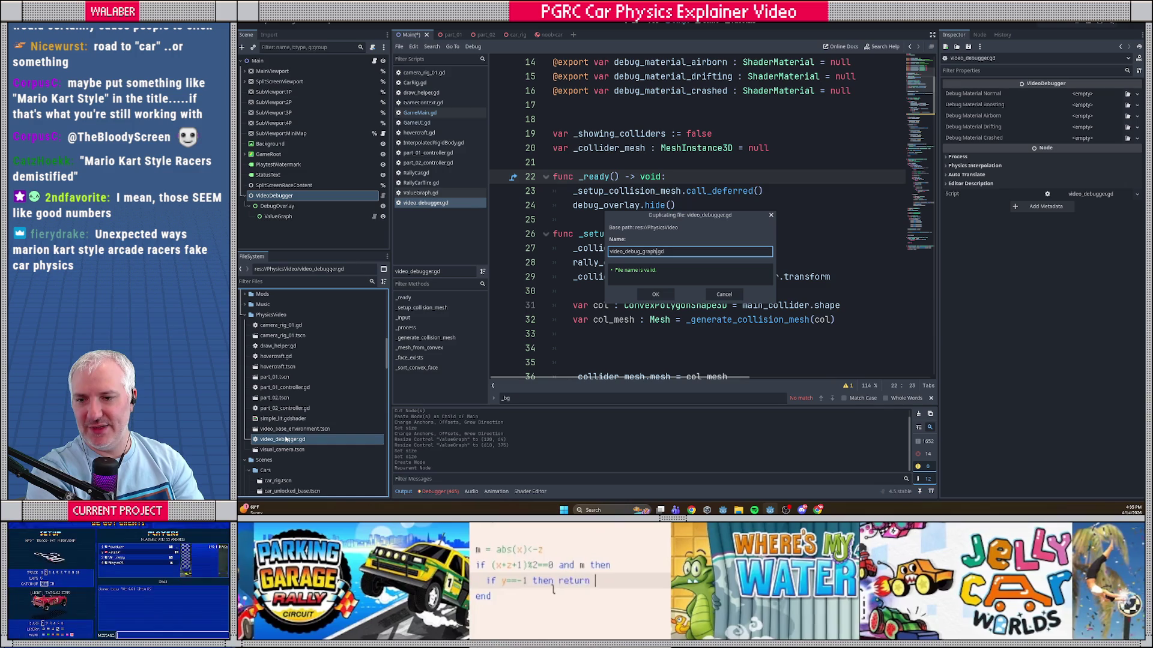
key("Return")
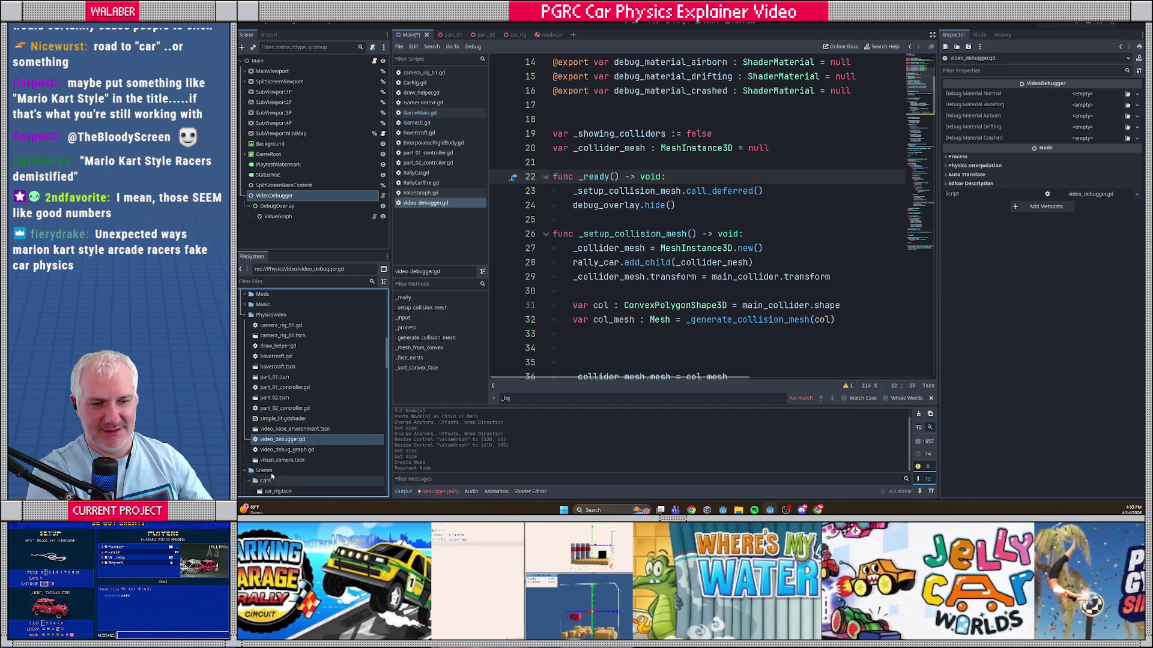
Step: Open video_debug_graph.gd, rename its class_name to VideoDebugGraph, and save
double_click(284, 451)
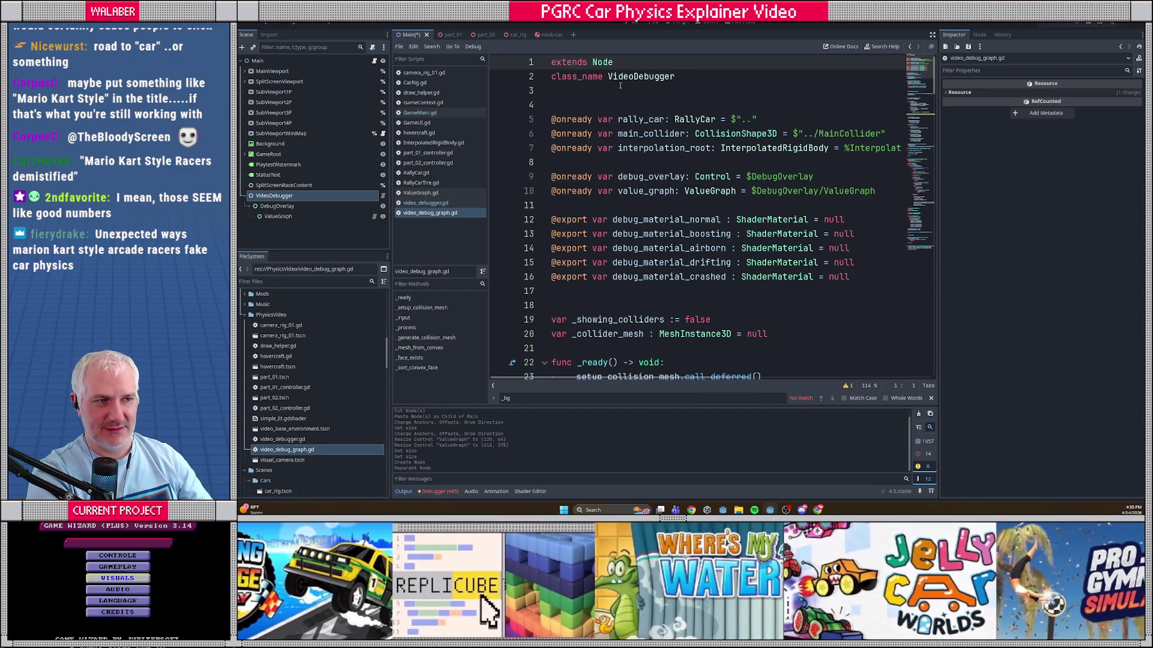
left_click(660, 76)
key("shift+End")
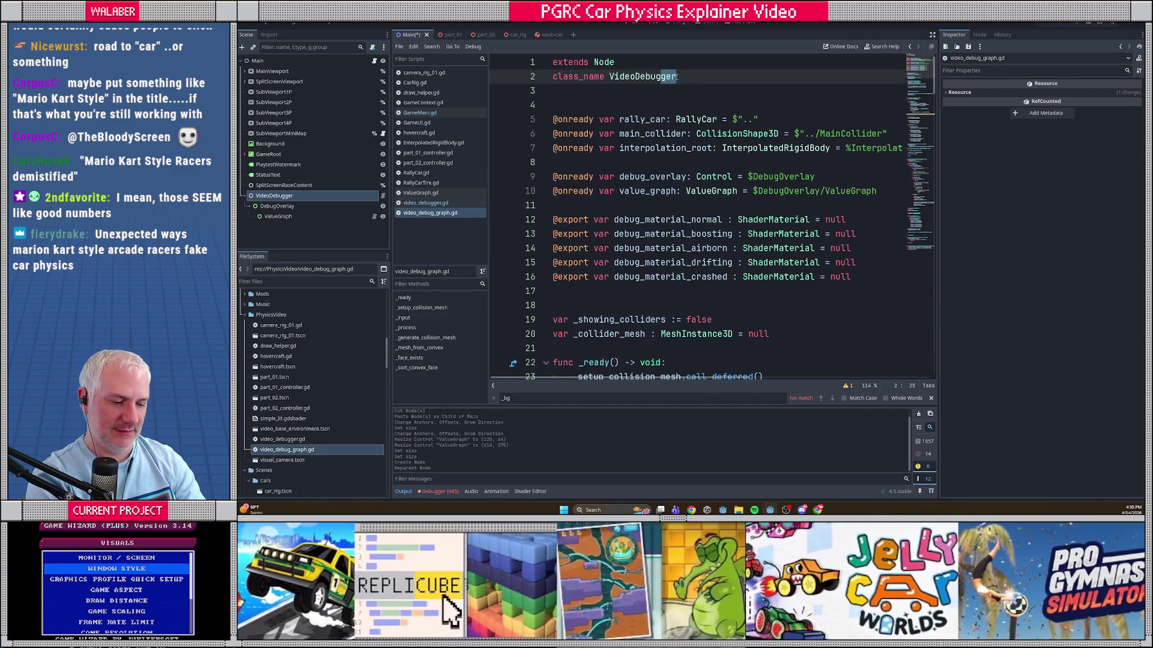
type("Graph")
key("Down")
key("ctrl+s")
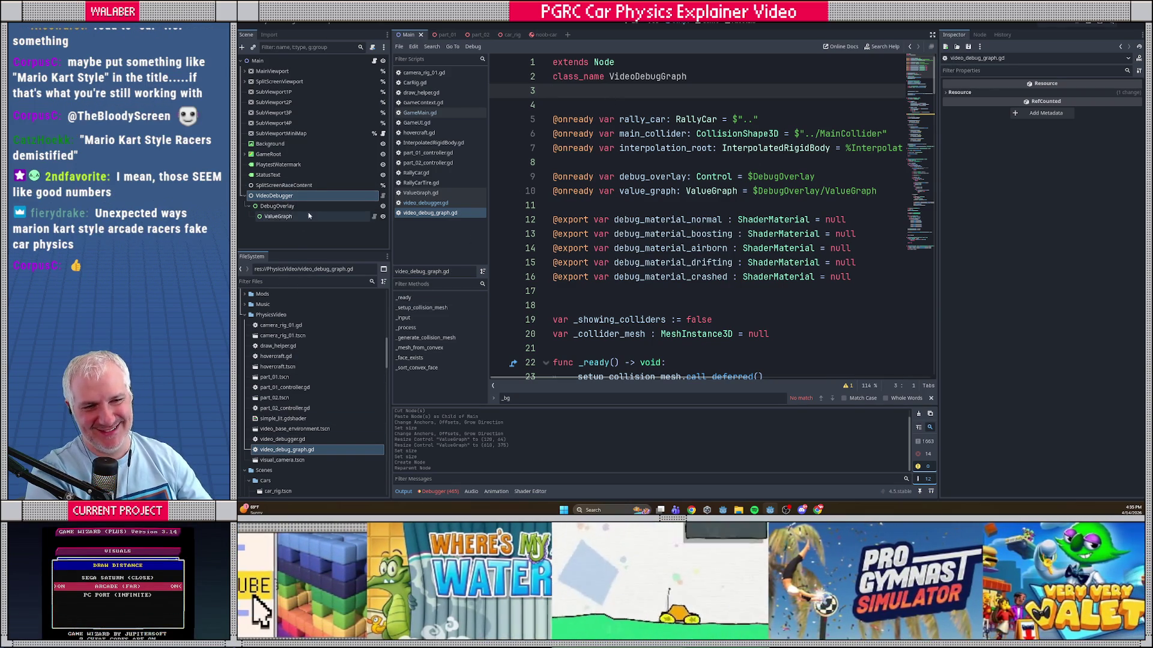
Step: Hide the docks and delete the rally car references and debug material exports
left_click(303, 194)
left_click(931, 36)
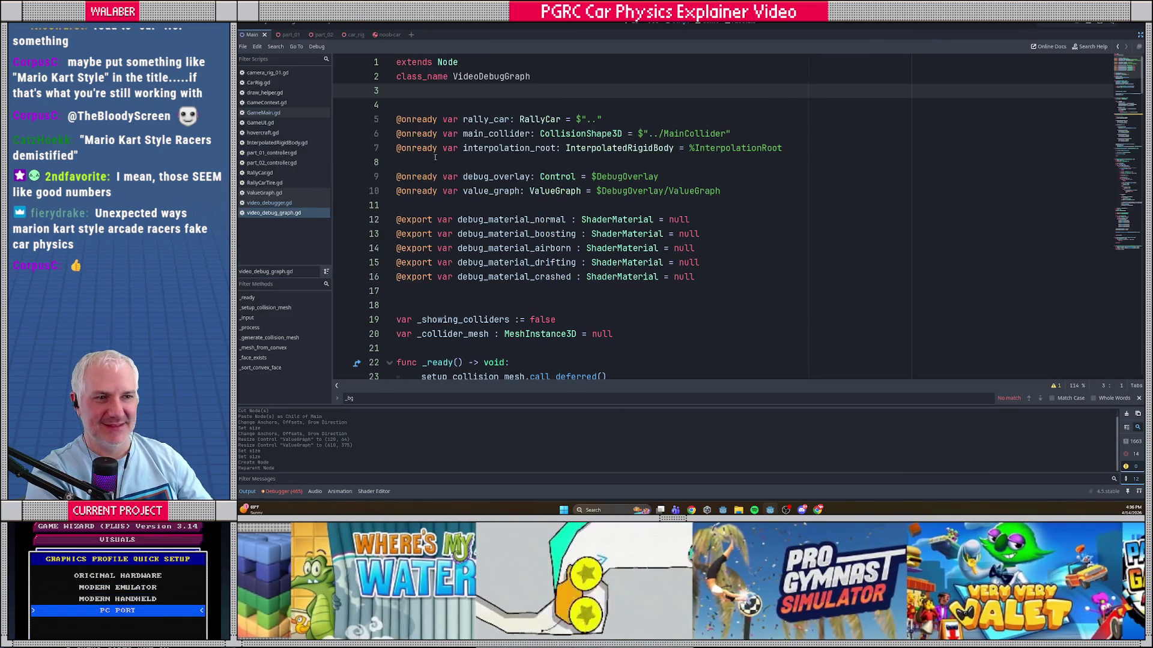
left_click_drag(447, 104, 448, 158)
key("BackSpace")
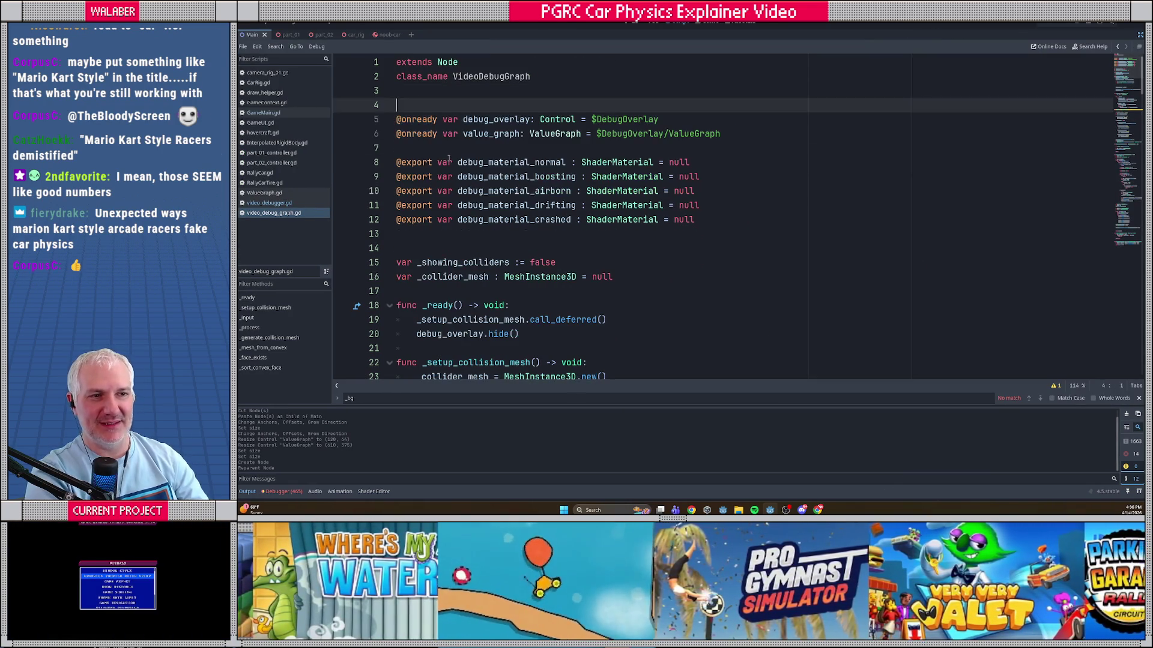
key("Up")
key("Down")
key("Down")
key("Down")
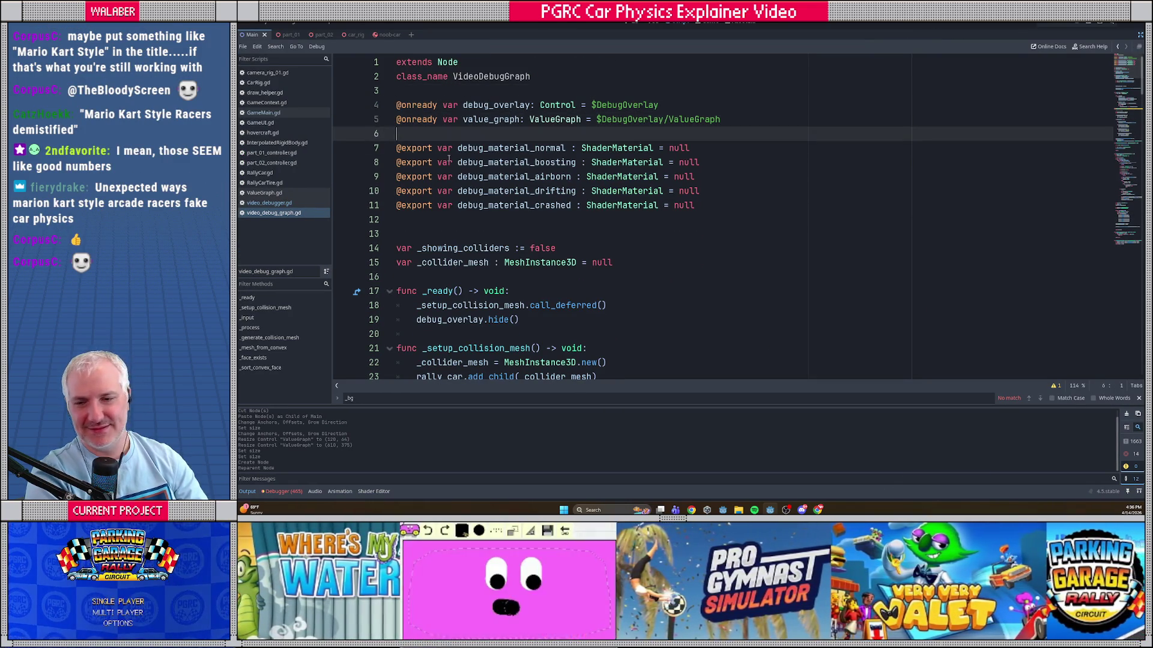
key("shift+Down")
key("shift+Down")
key("shift+Down")
key("BackSpace")
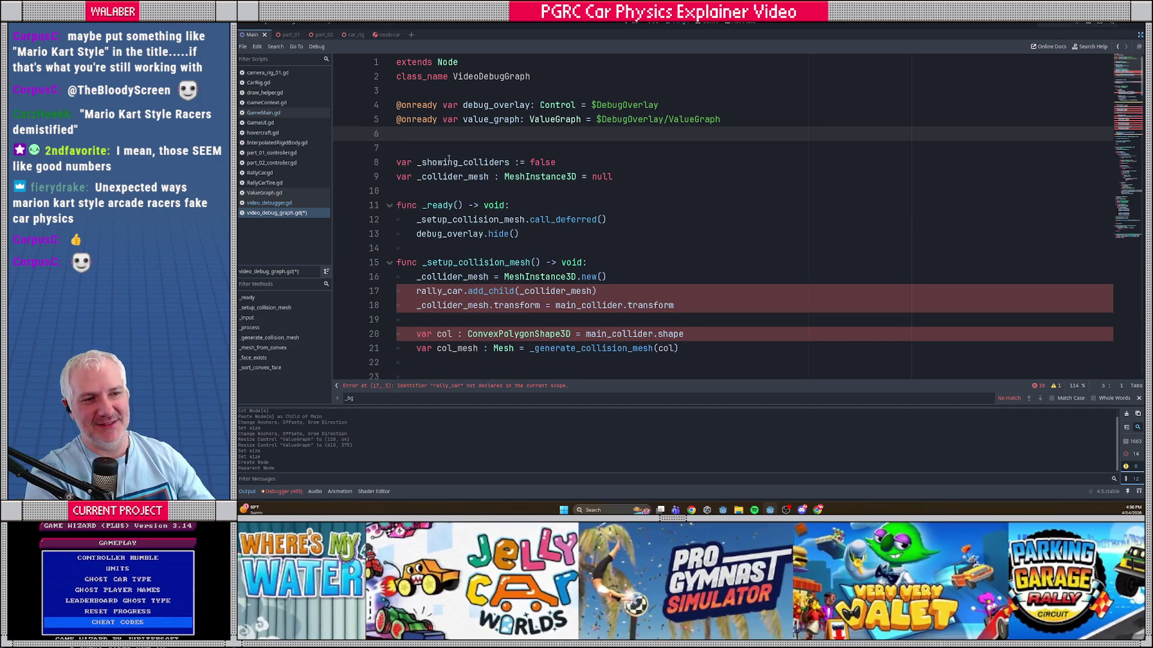
Step: Delete the collider variables, deferred collision setup call and _setup_collision_mesh function
scroll(460, 205, "down", 1)
key("shift+Down")
key("shift+Down")
key("shift+Down")
key("shift+Down")
key("BackSpace")
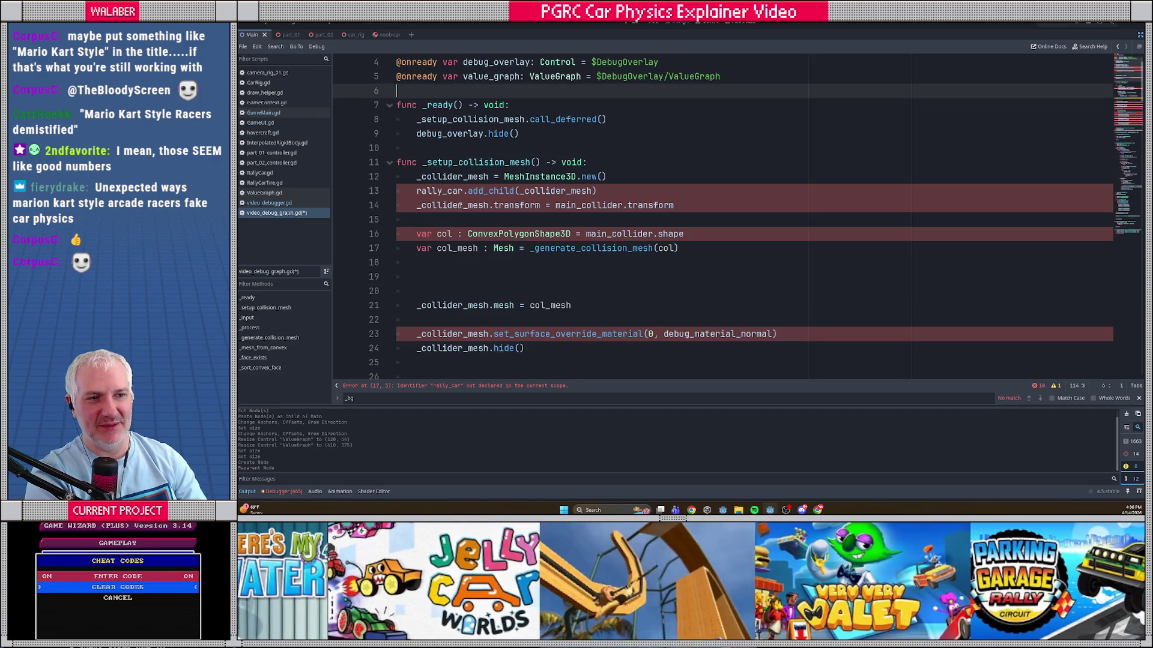
key("Down")
key("Down")
key("shift+Down")
key("BackSpace")
key("Down")
key("Down")
key("shift+Down")
key("shift+Down")
key("shift+Down")
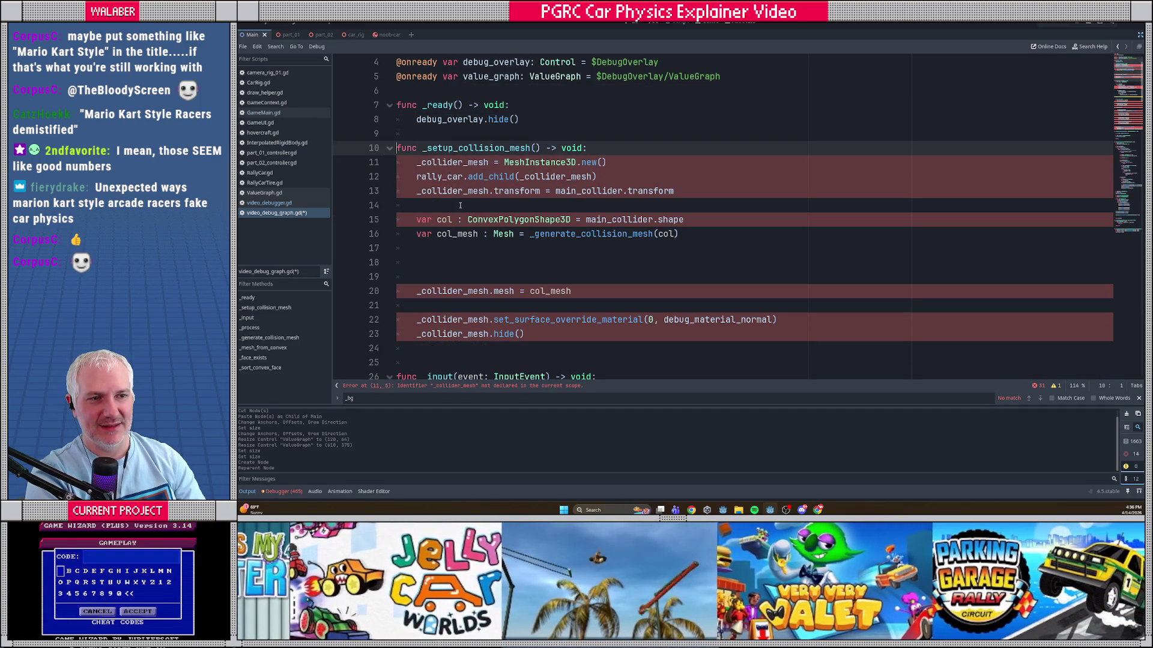
Step: Remove the collider toggle key block from _input
key("shift+Down")
key("shift+Down")
key("shift+Down")
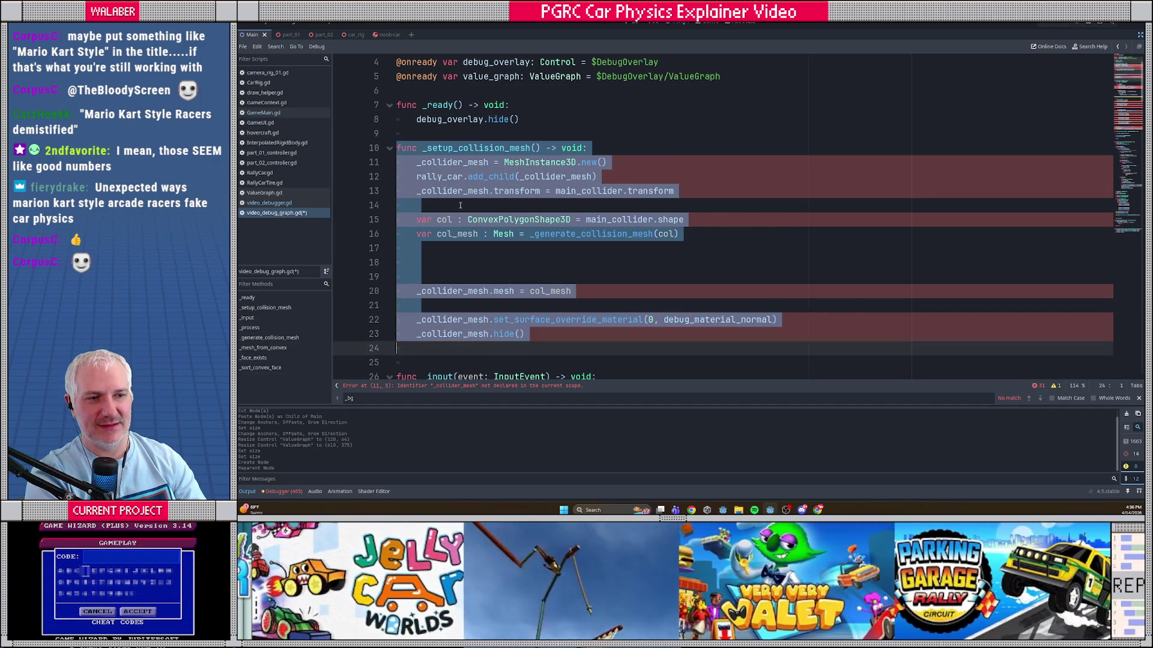
key("BackSpace")
key("Down")
key("Down")
key("Down")
key("Down")
key("shift+Down")
key("shift+Down")
key("shift+Down")
key("BackSpace")
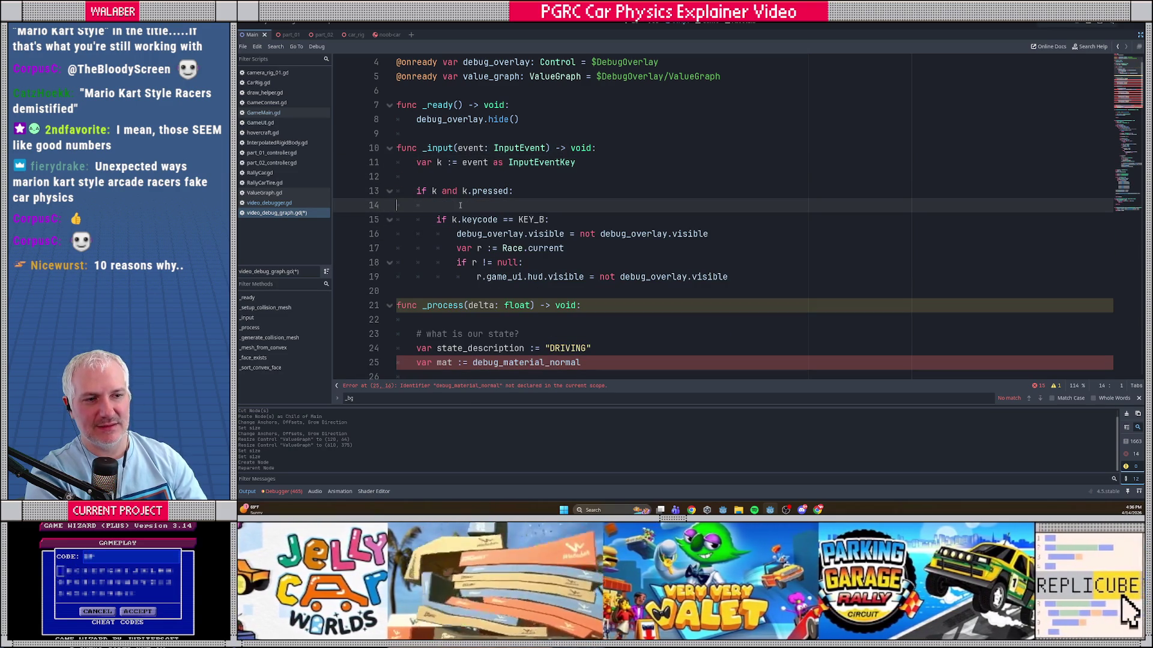
key("shift+Down")
key("BackSpace")
key("Down")
key("Down")
key("Down")
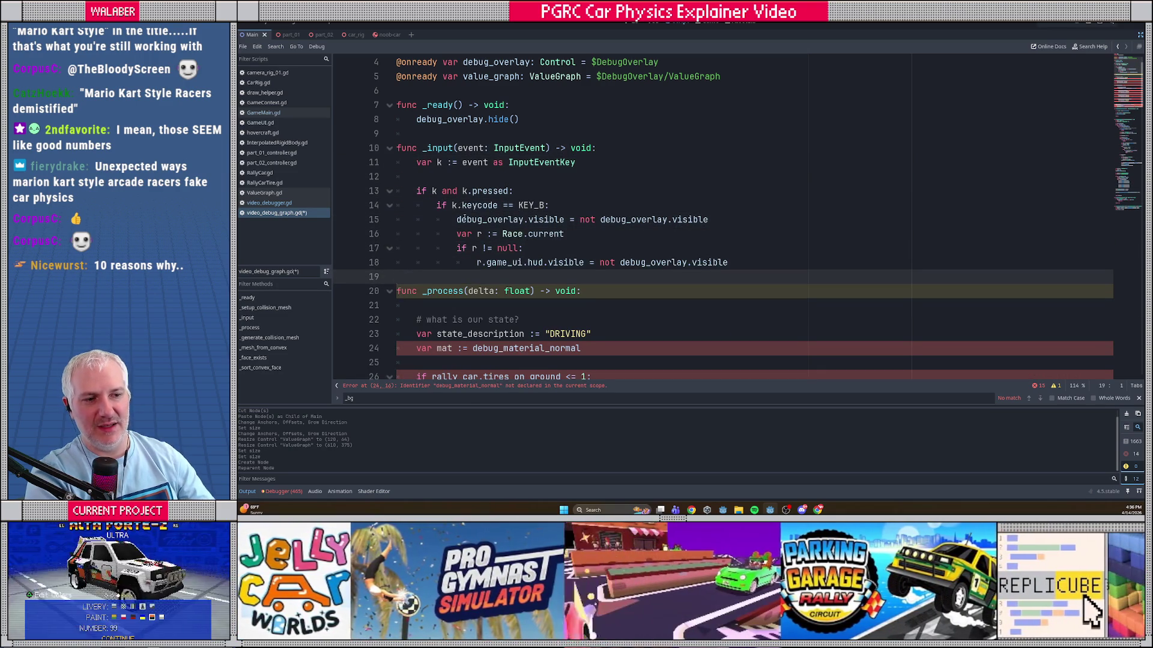
Step: Delete the state and tires-on-ground lines at the start of _process
scroll(455, 204, "down", 20)
scroll(433, 262, "up", 20)
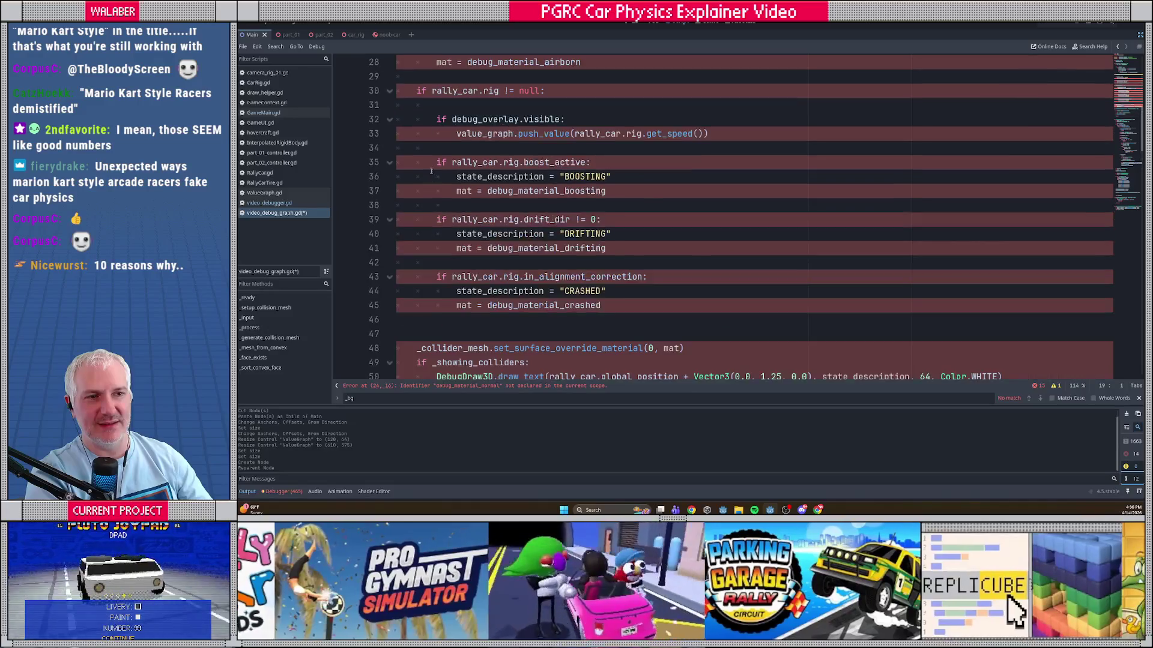
scroll(431, 172, "up", 9)
left_click(456, 220)
scroll(457, 219, "down", 4)
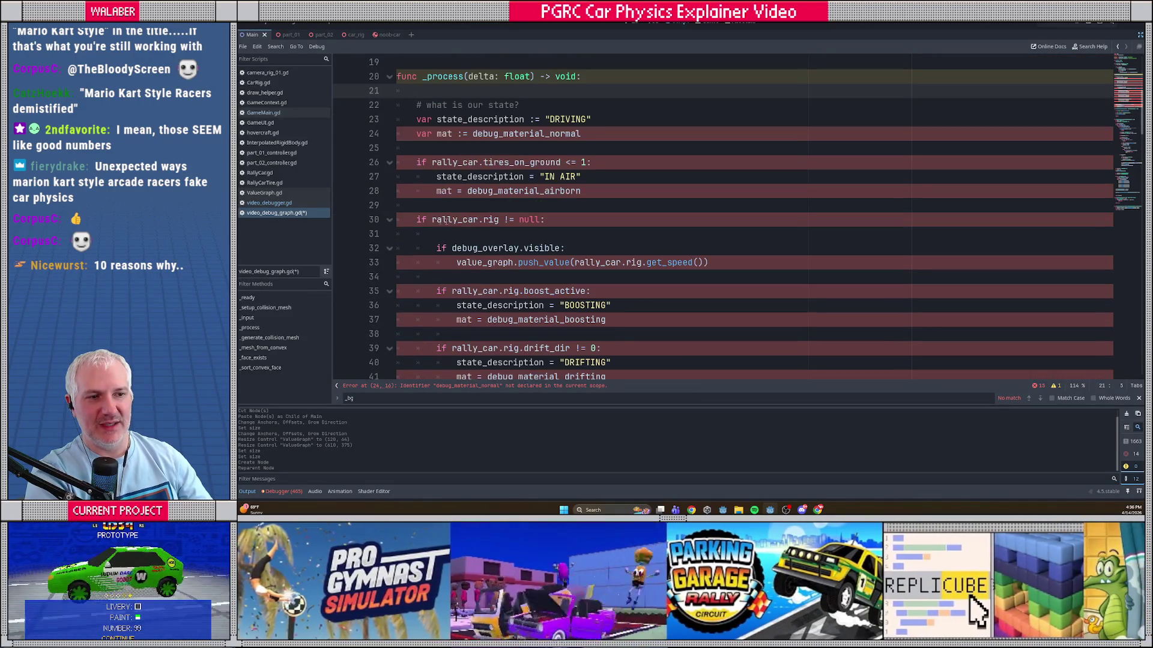
left_click(538, 206, "shift")
key("Delete")
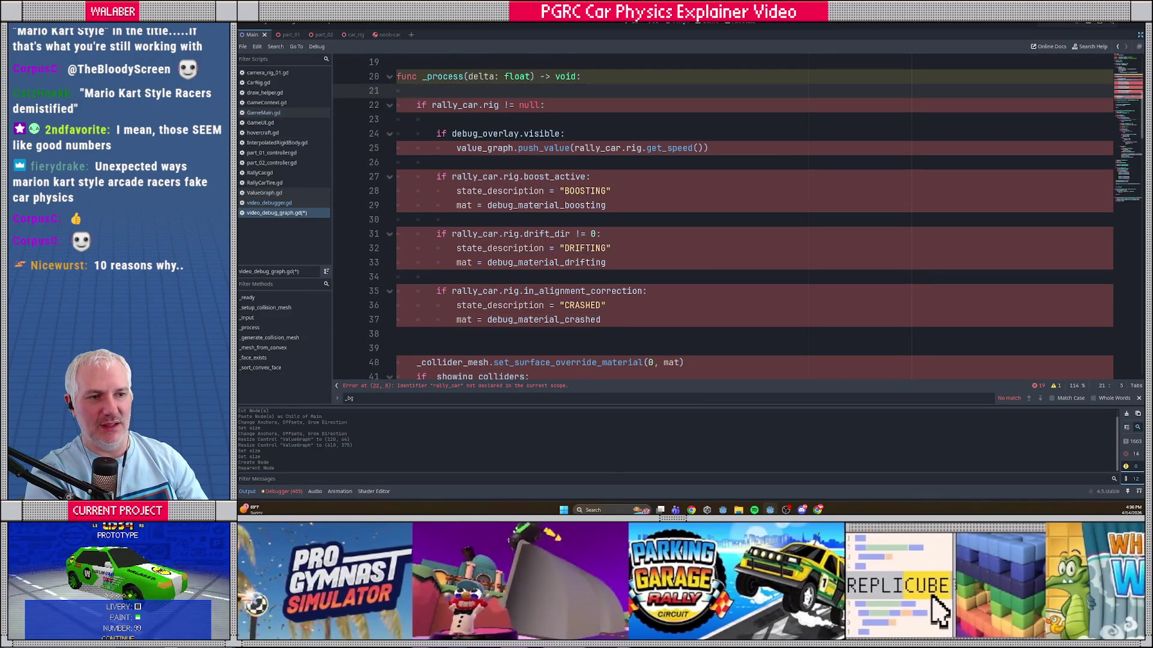
Step: Replace the rally_car.rig check with 'var r := Race.current' and 'if r != null and r.car_rig != null:'
scroll(540, 207, "up", 3)
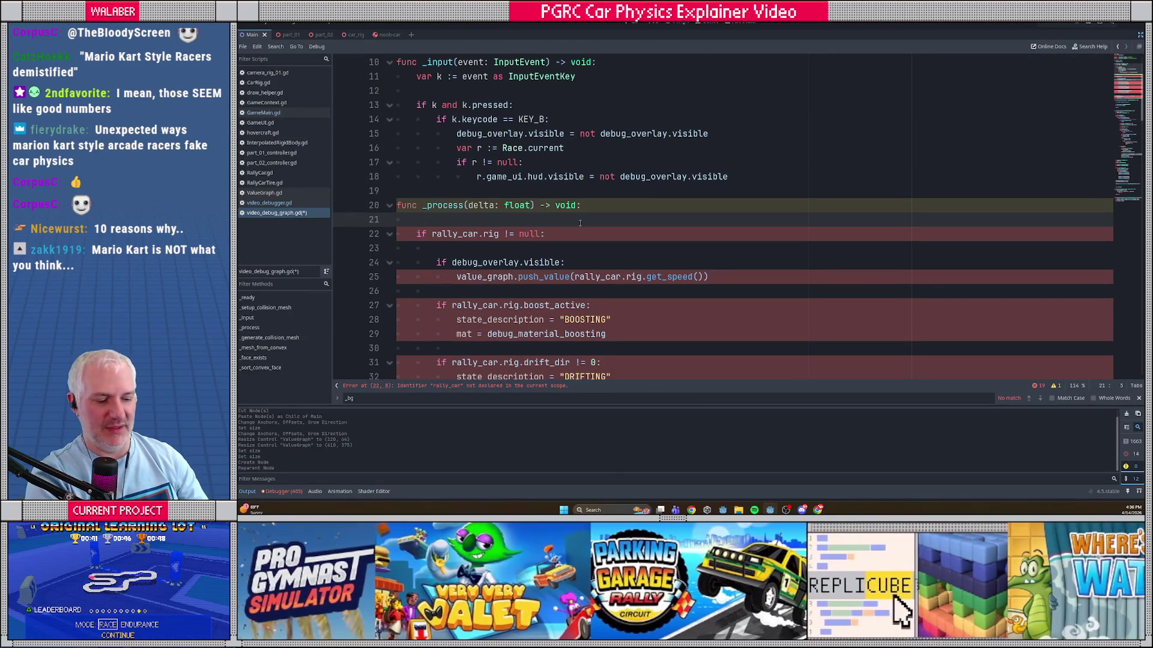
type("var r := ")
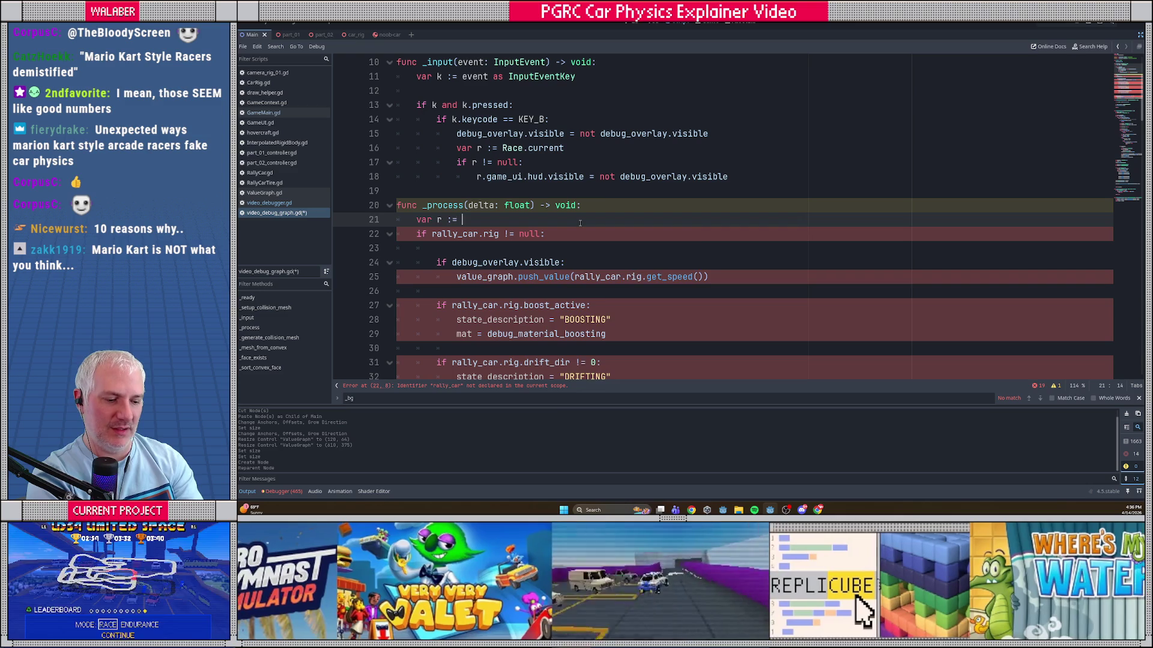
type("Race.")
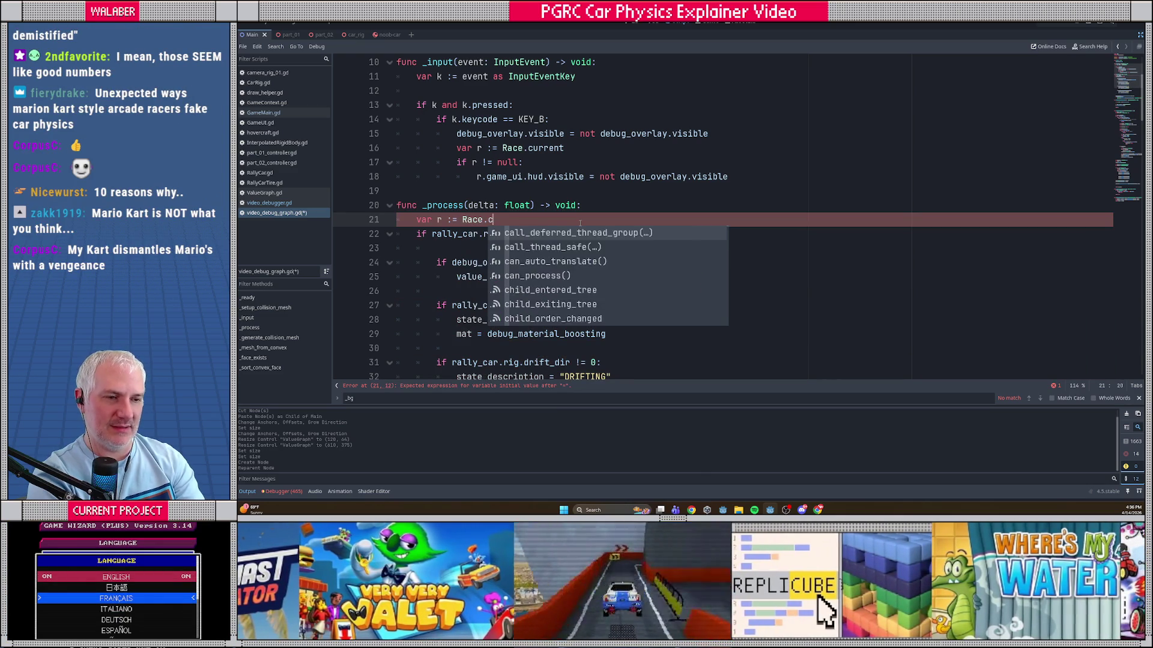
type("cu")
key("Return")
key("Return")
type("if ")
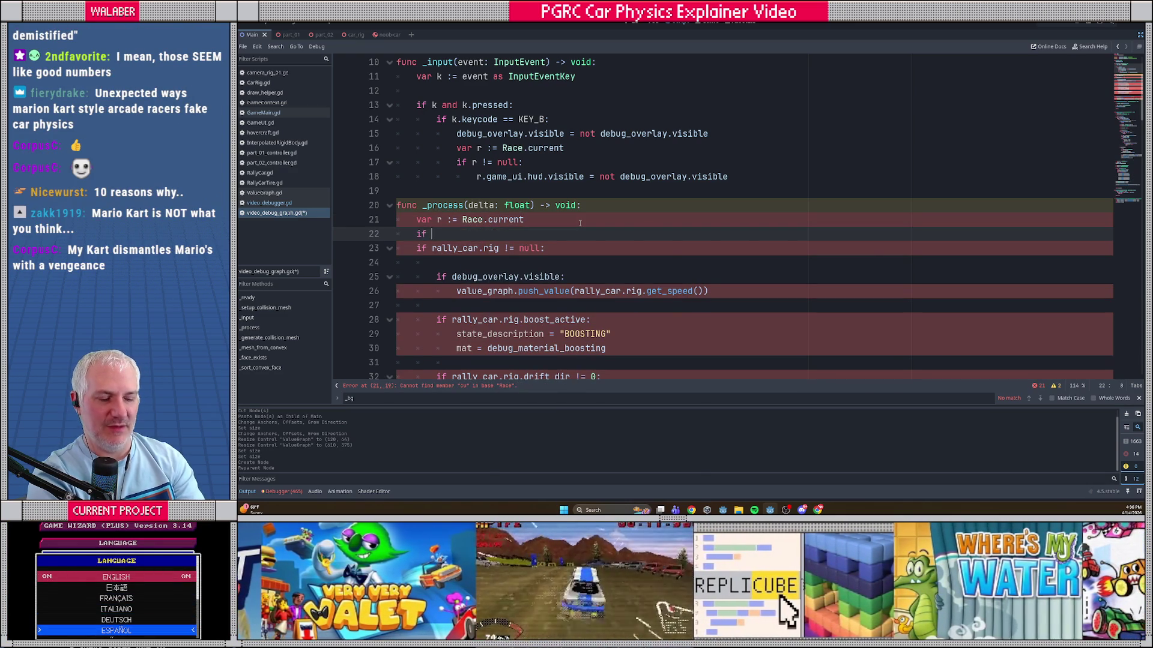
type("r != nu")
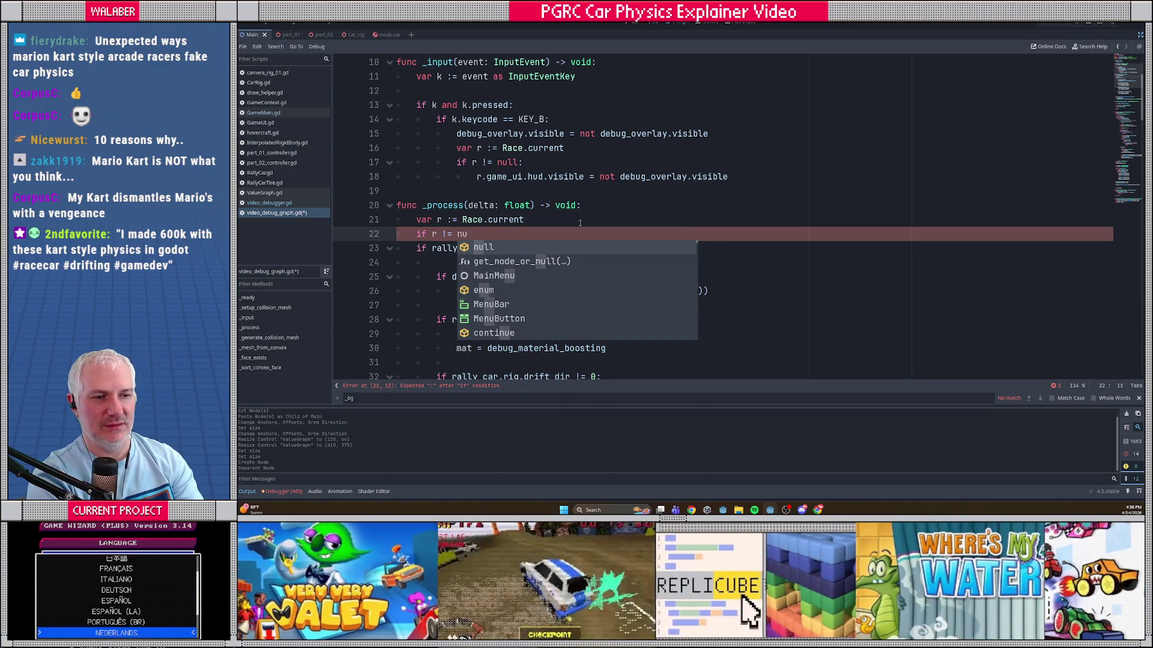
type("ll and r.ca")
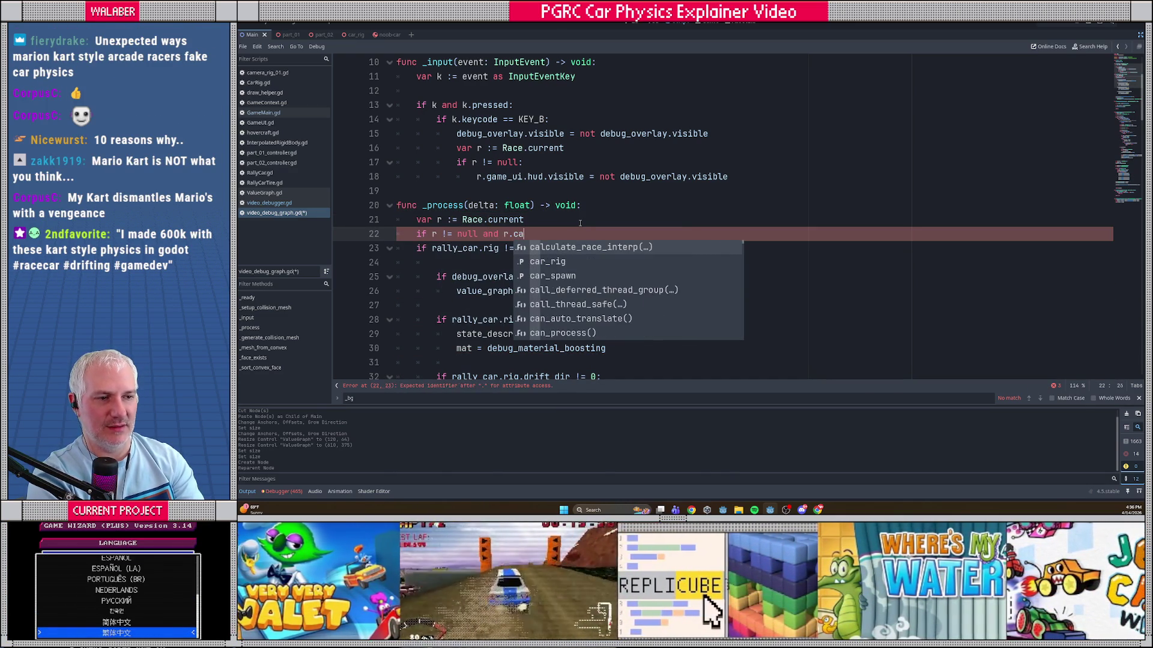
key("Return")
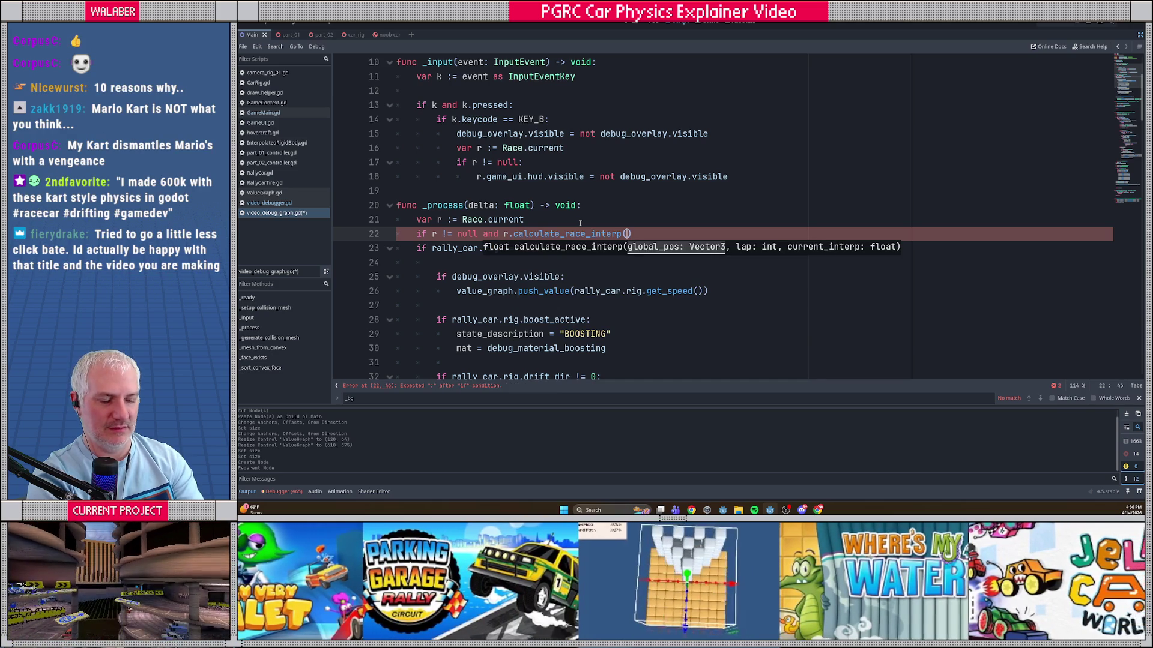
key("ctrl+z")
type("_rig != null:")
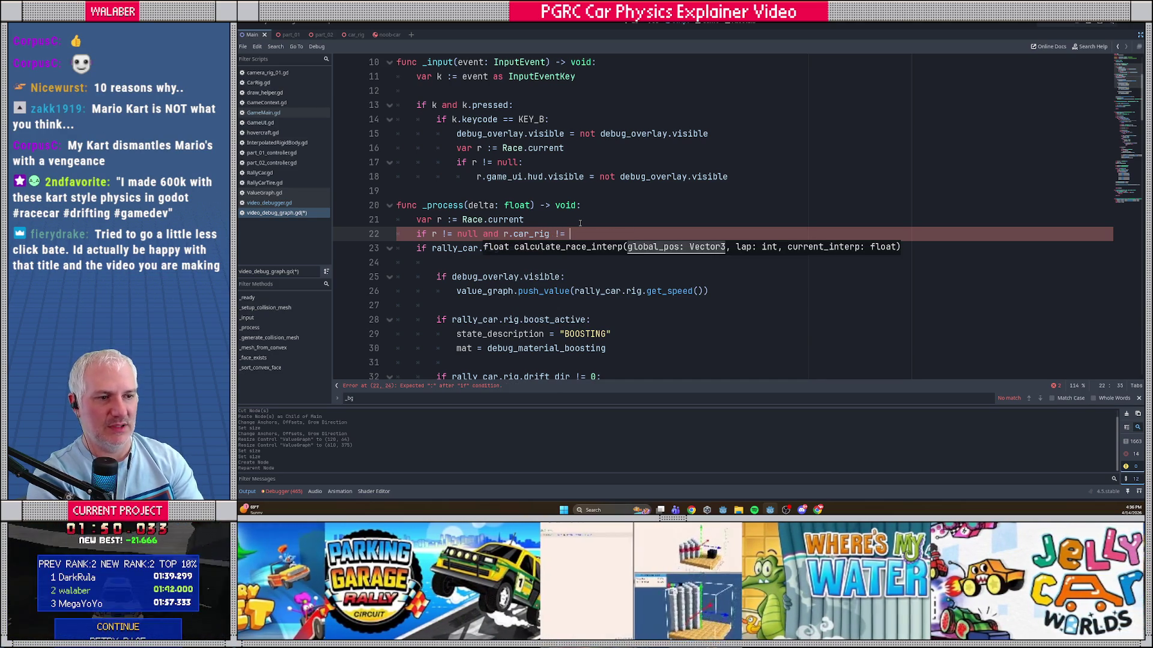
key("Escape")
key("Down")
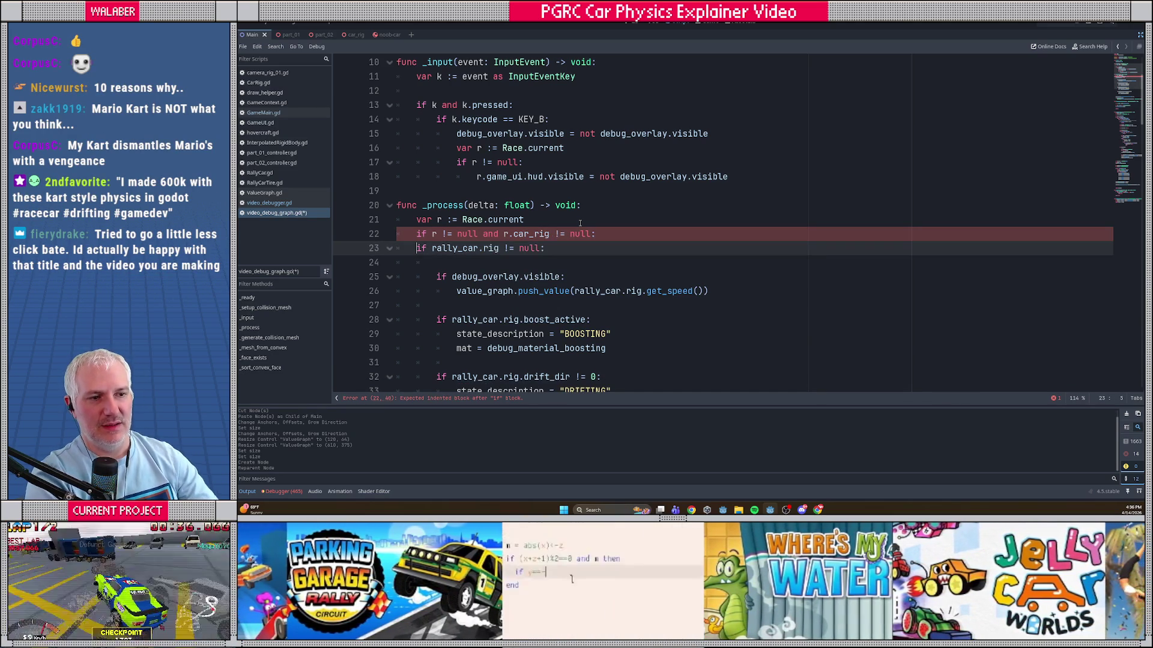
key("ctrl+shift+k")
scroll(471, 211, "down", 2)
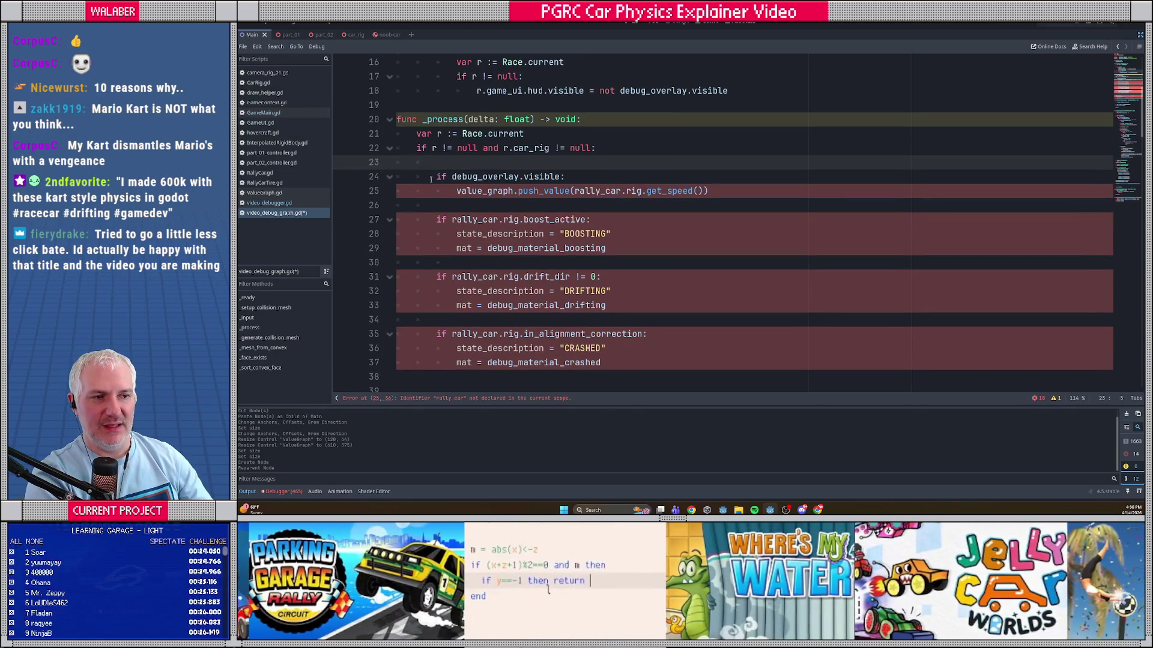
Step: Delete the blank line and all code below the push_value speed line
key("ctrl+shift+k")
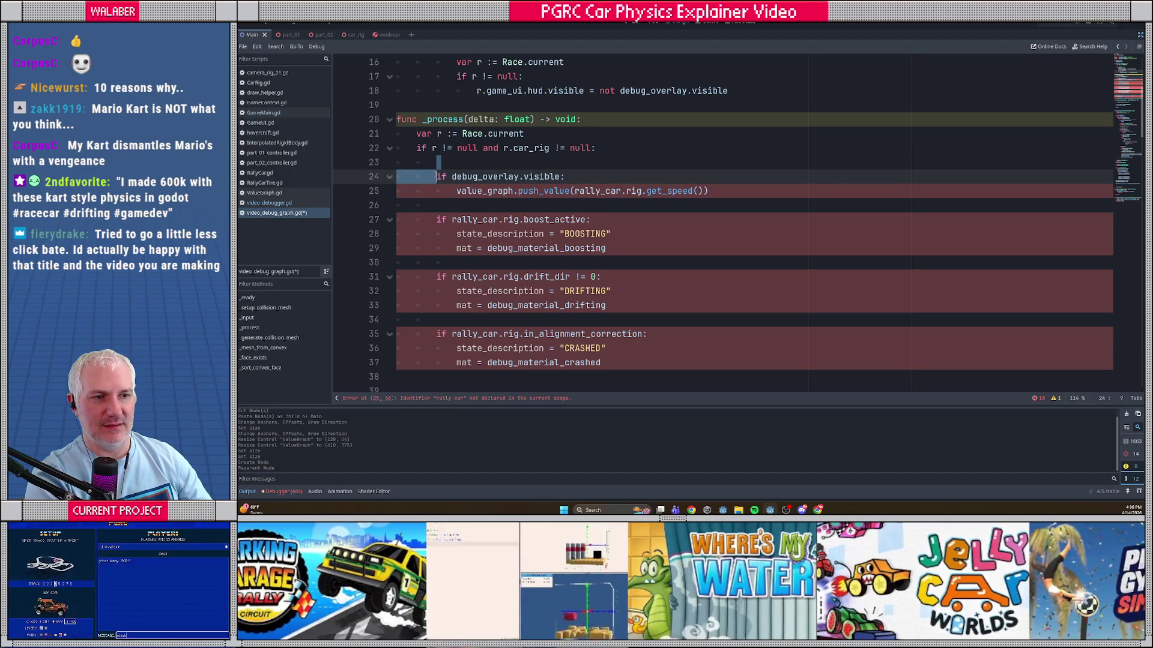
key("Down")
key("Down")
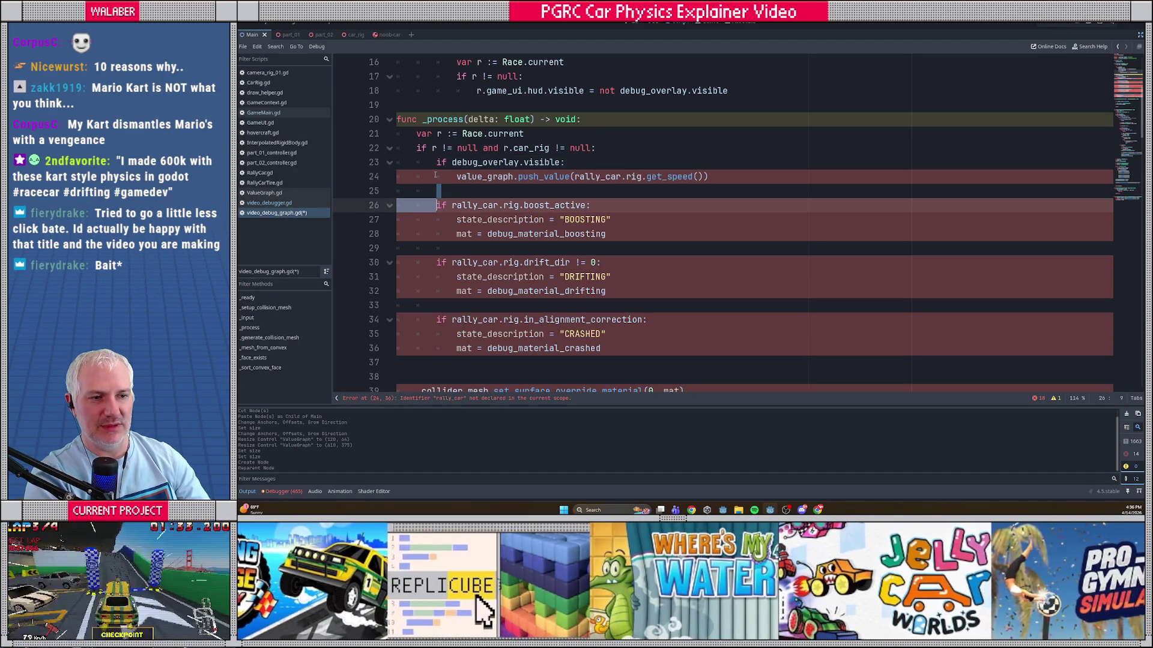
key("shift+Down")
key("shift+Down")
key("shift+Down")
key("shift+Down")
key("shift+Down")
key("shift+Down")
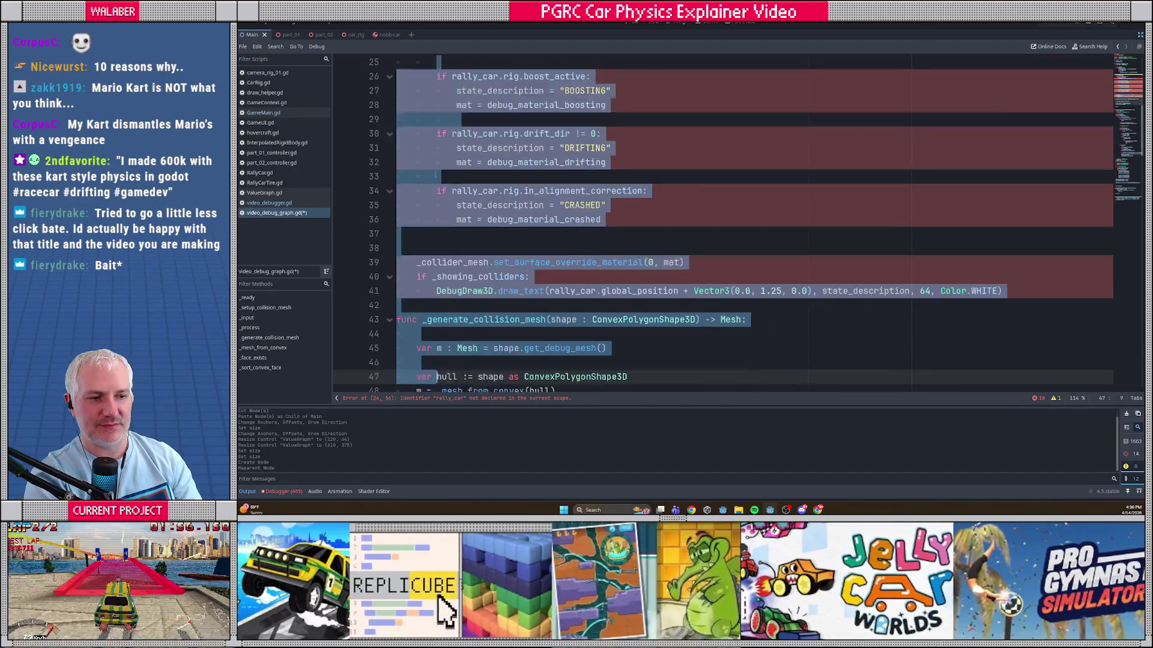
key("shift+Down")
key("shift+Down")
key("shift+Down")
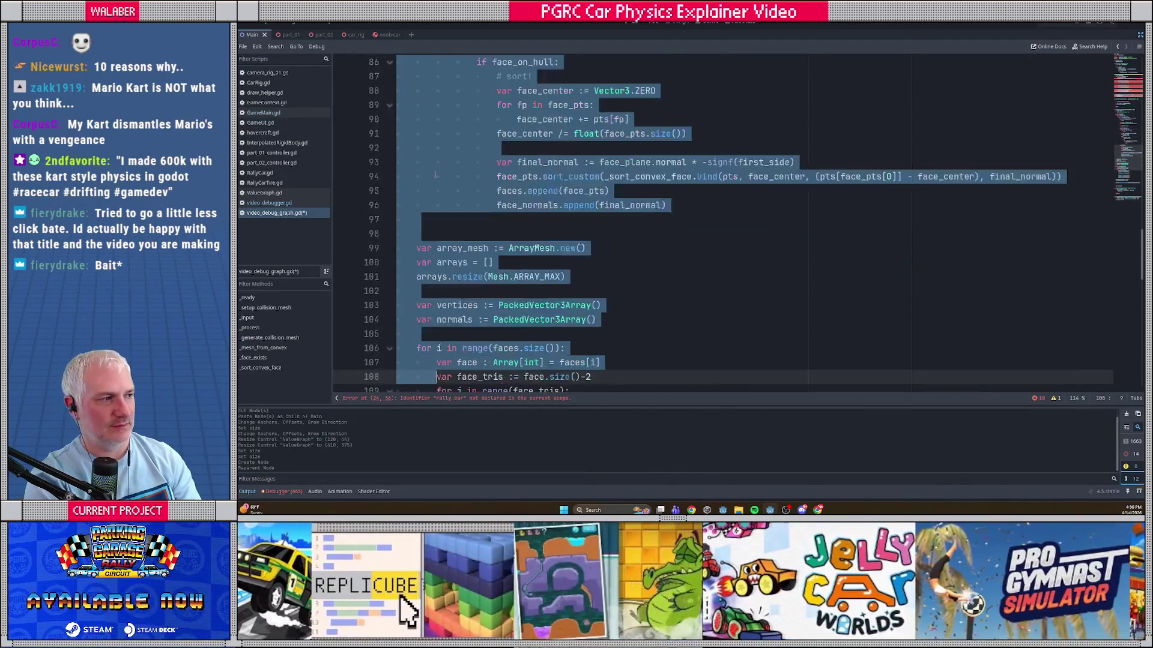
key("shift+Down")
key("shift+Down")
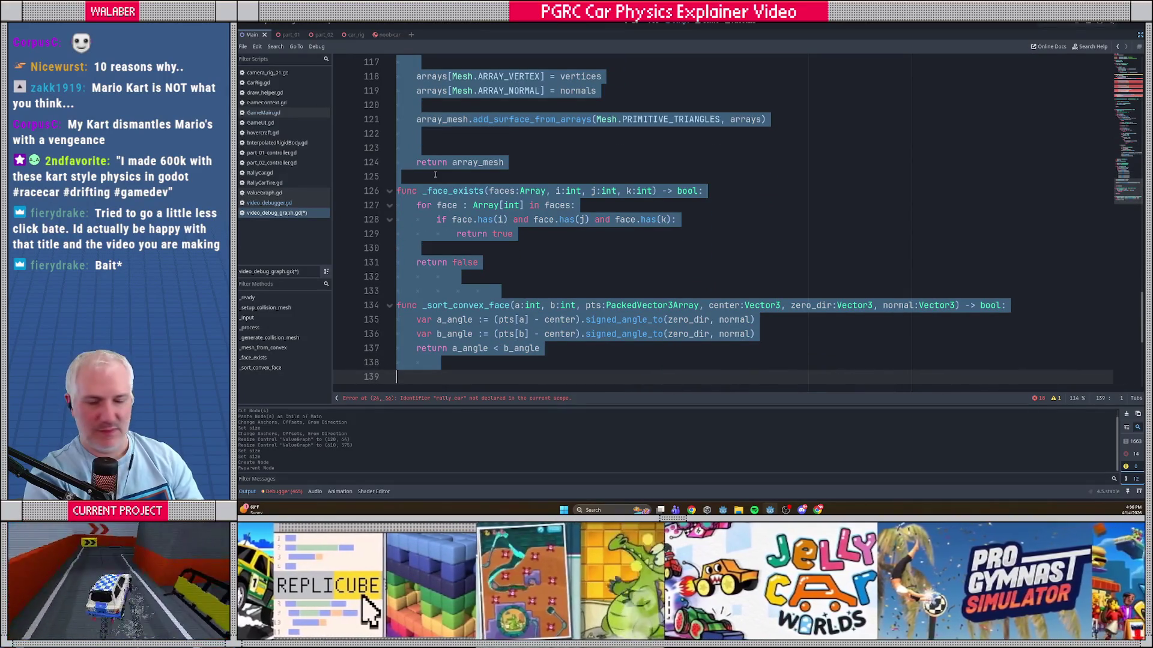
key("Delete")
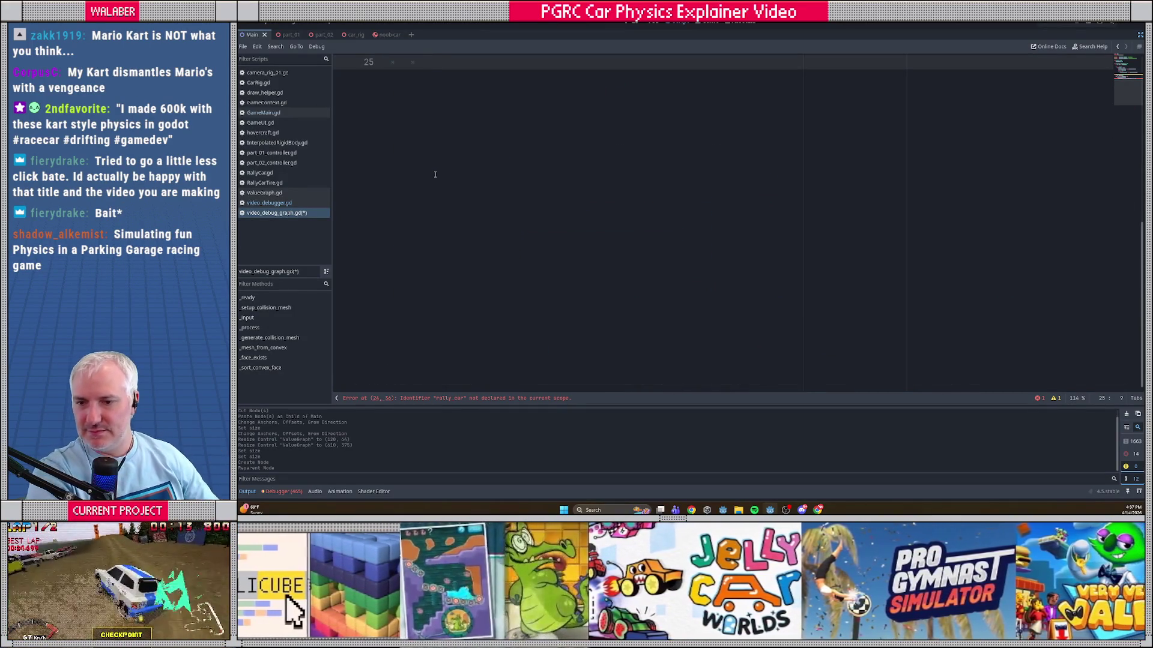
scroll(497, 198, "up", 8)
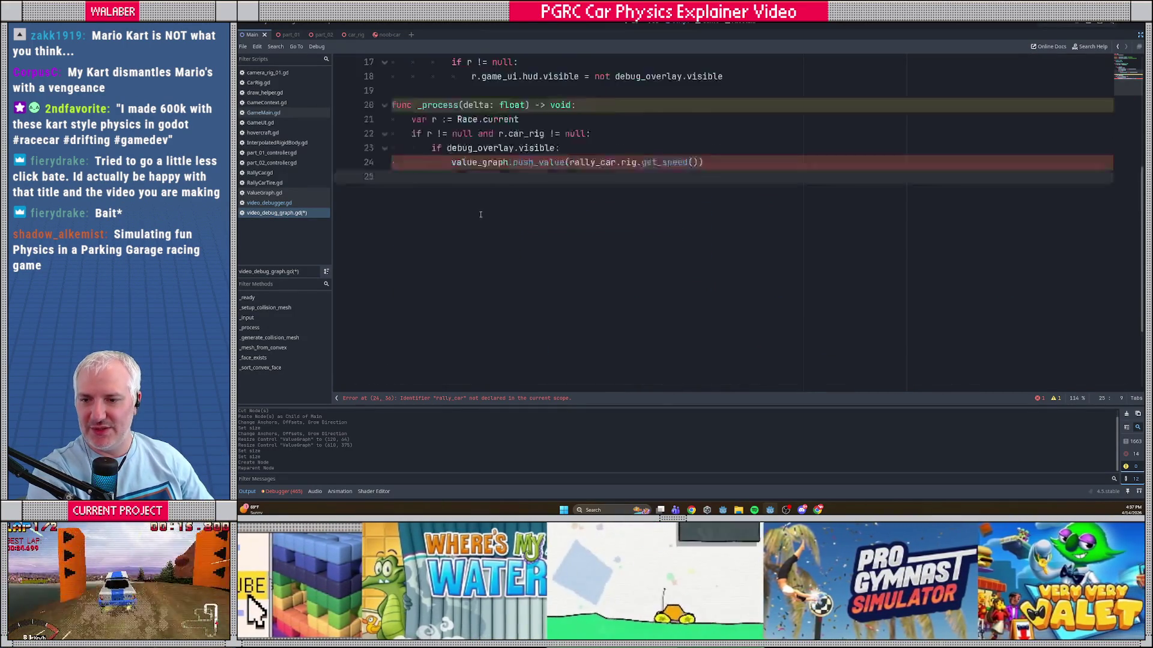
Step: Read speed from r.car_rig instead of rally_car, rename delta to _delta, and save
scroll(493, 219, "down", 4)
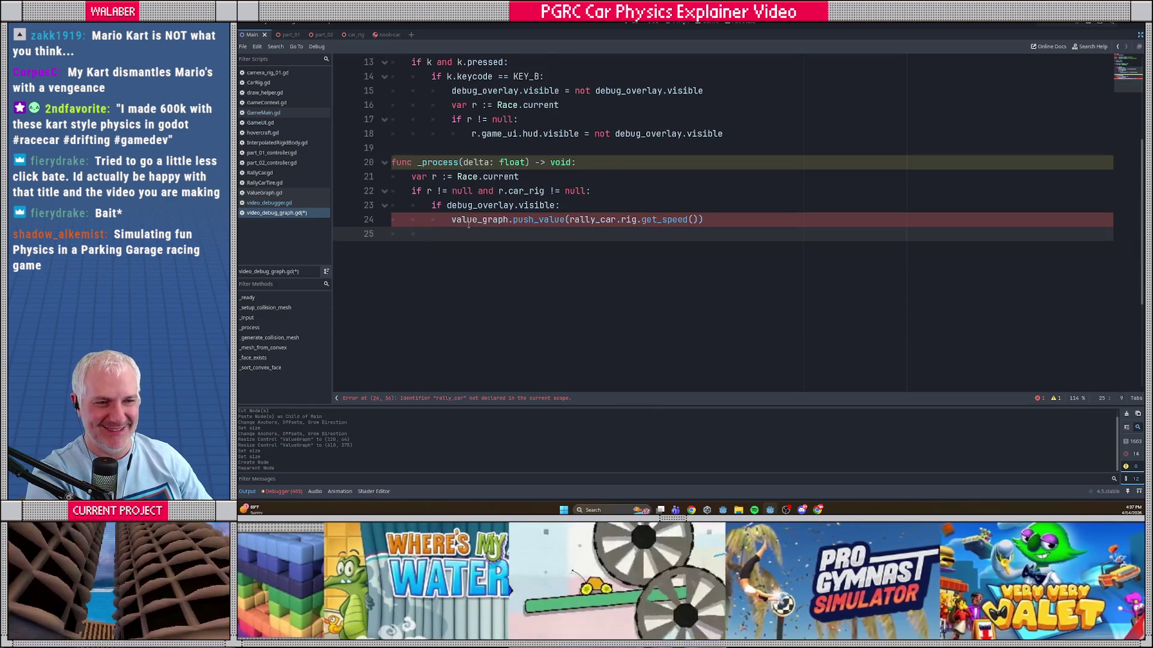
double_click(582, 220)
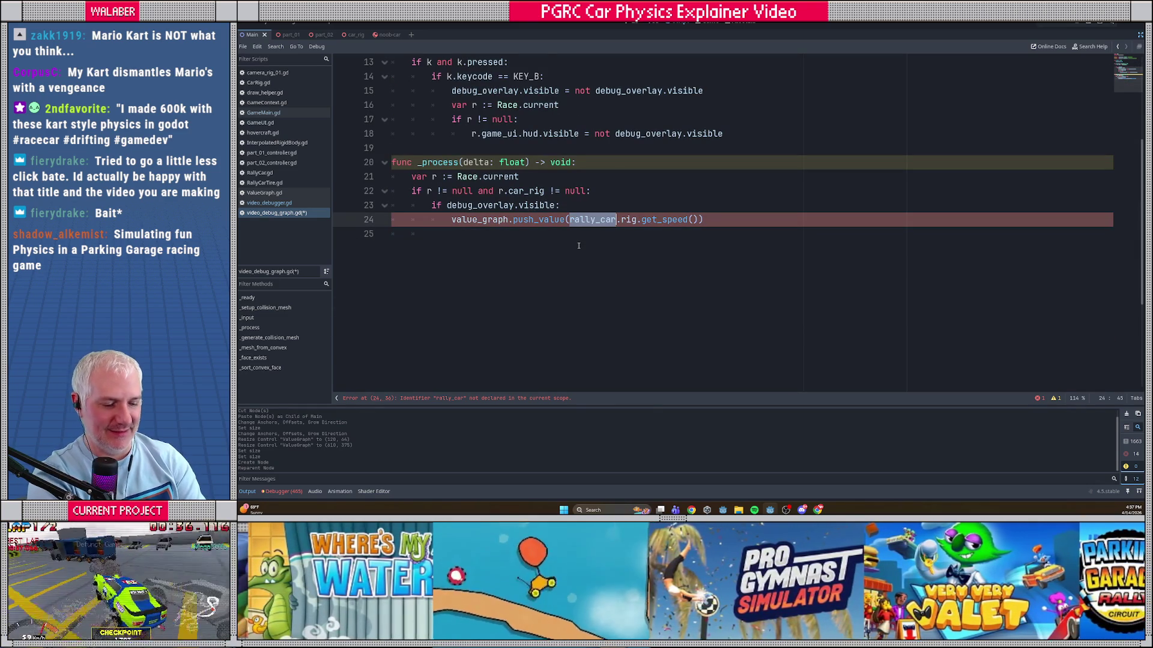
type("r.car_rig")
key("Delete")
key("Delete")
key("Delete")
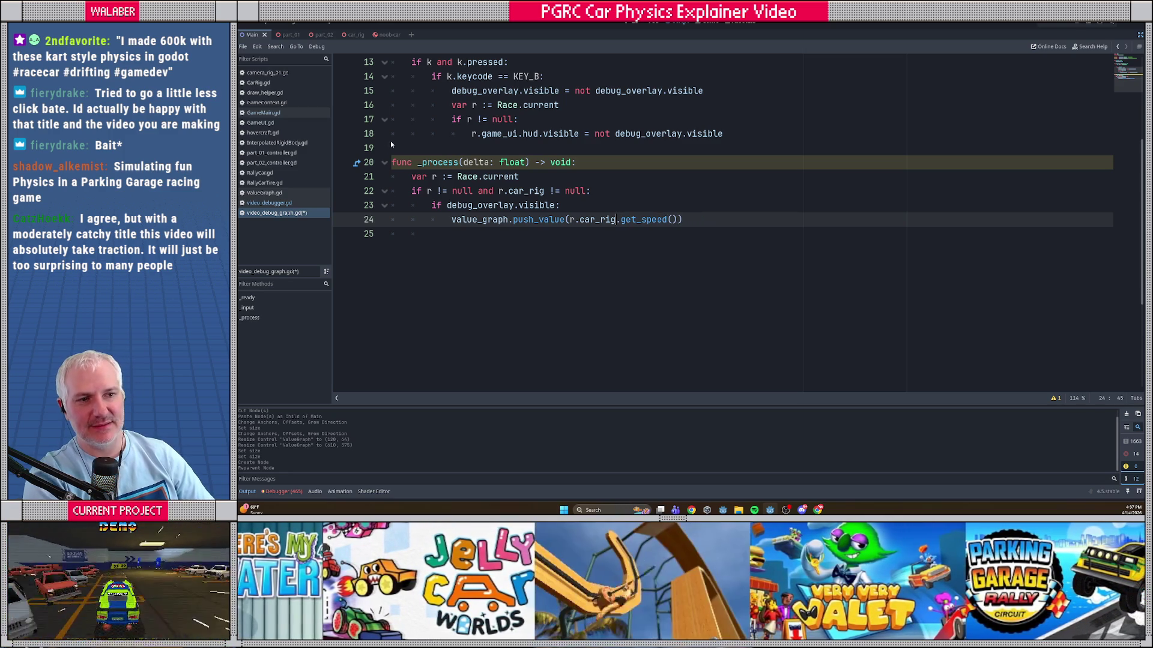
left_click(462, 162)
type("_")
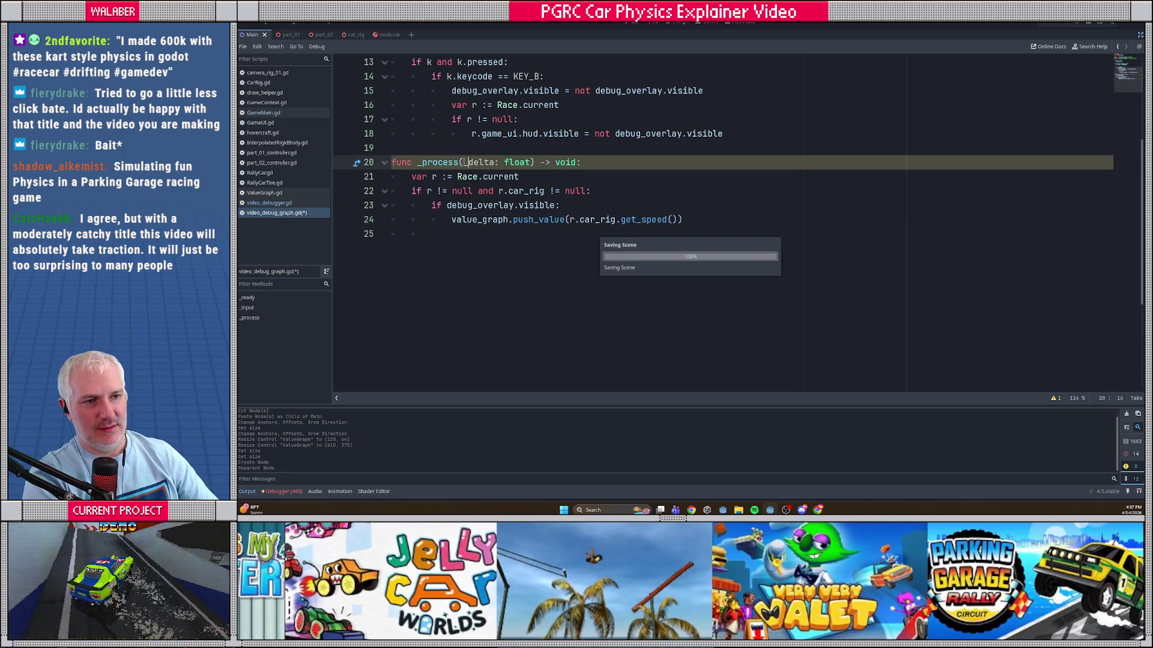
key("ctrl+s")
Step: Restore the side docks and open the VideoDebugger node's attached script
left_click(474, 133)
scroll(473, 85, "up", 4)
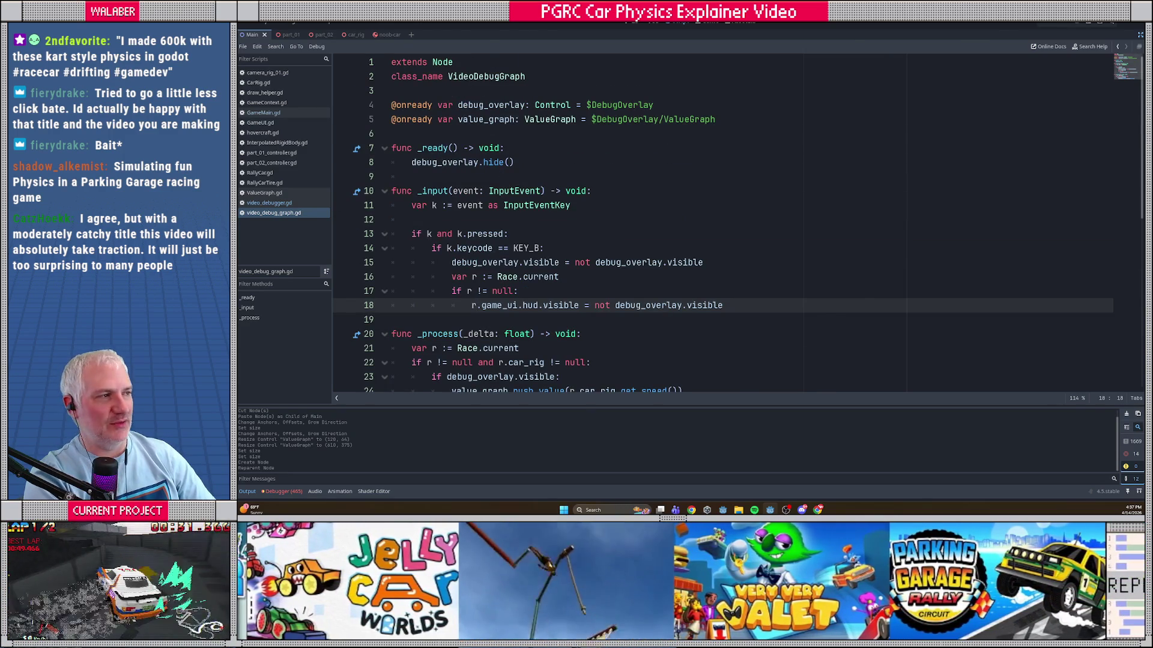
key("ctrl+shift+F11")
left_click(283, 197)
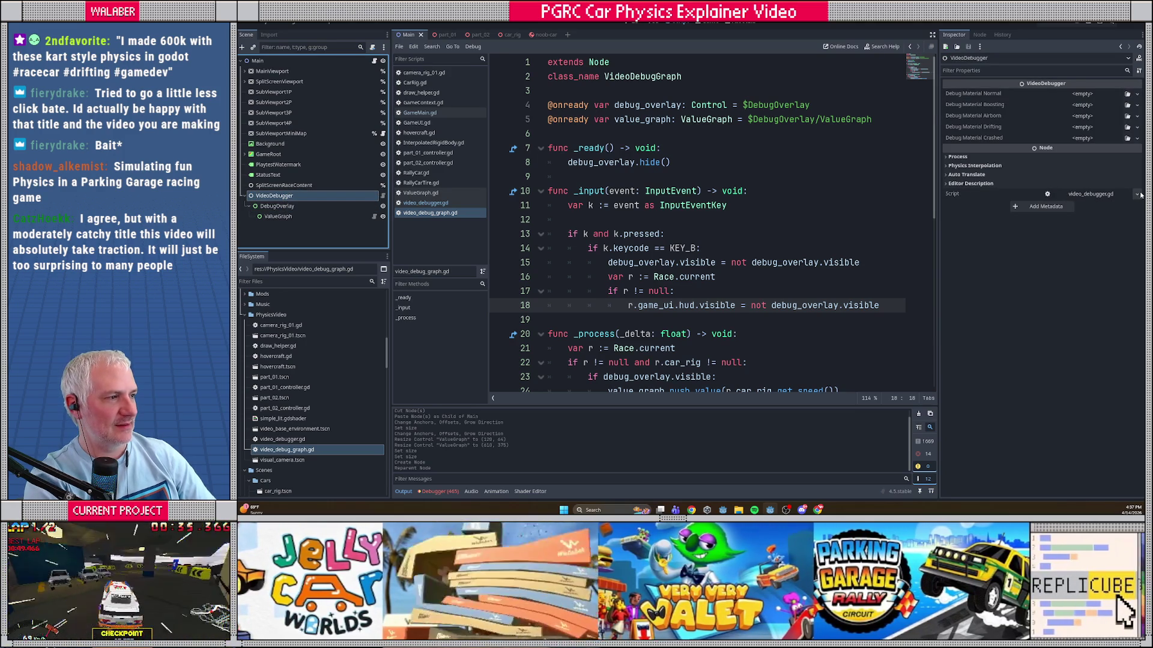
left_click(1048, 196)
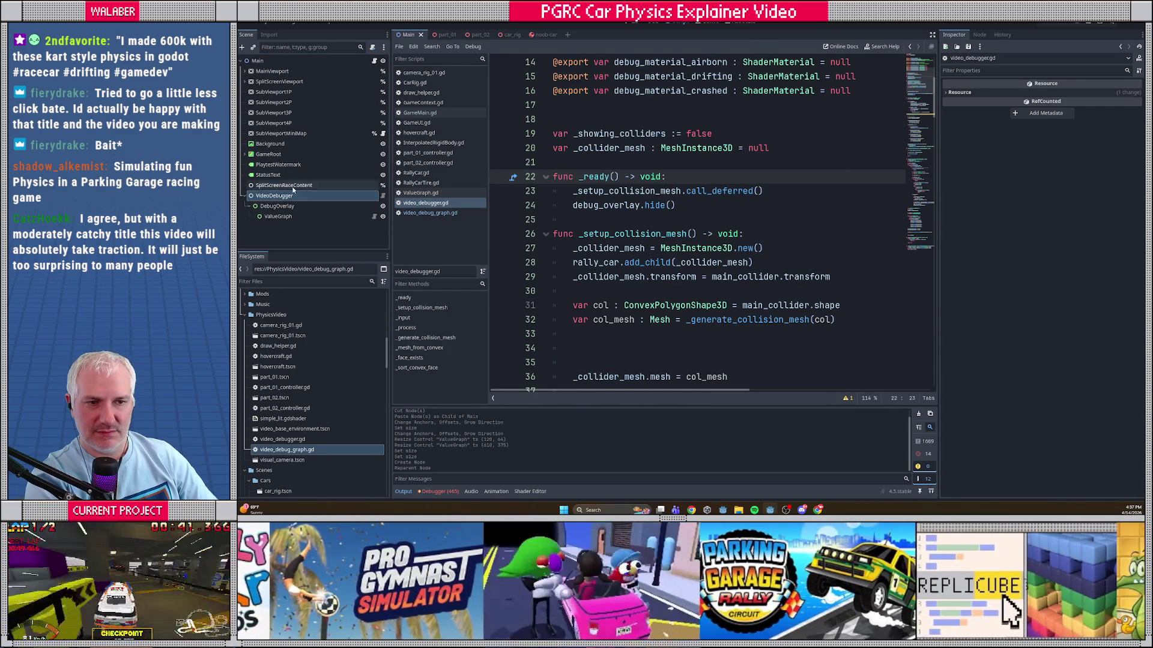
Step: Quick-load video_debug_graph.gd as VideoDebugger's script and save the Main scene
left_click(1137, 194)
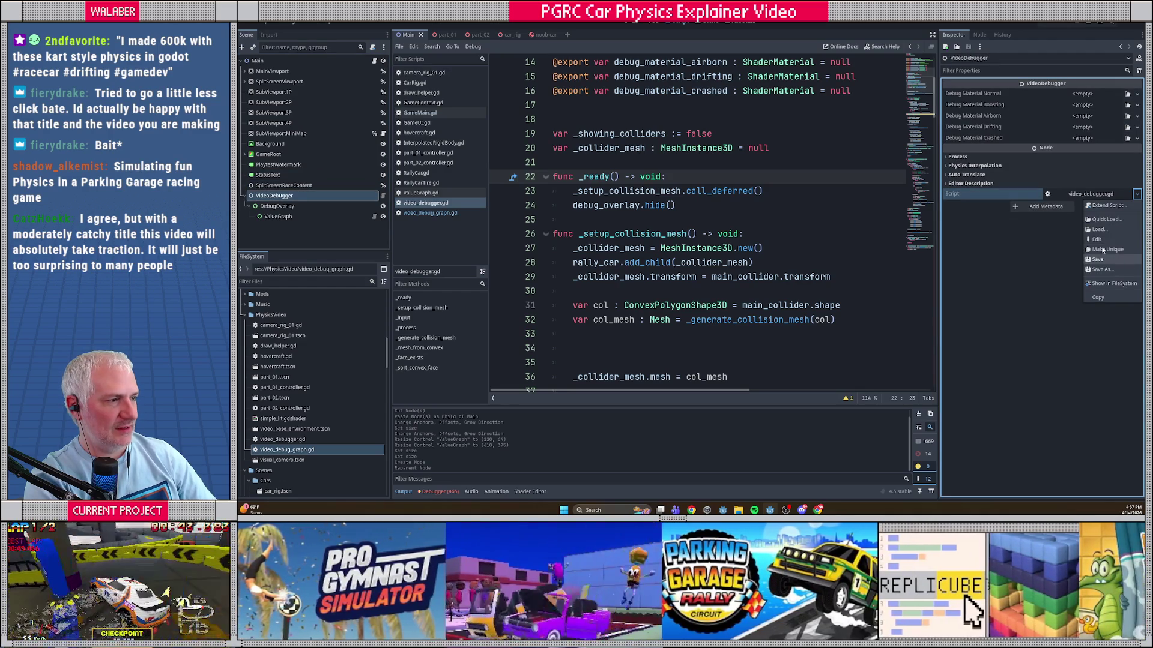
left_click(1099, 222)
type("videod")
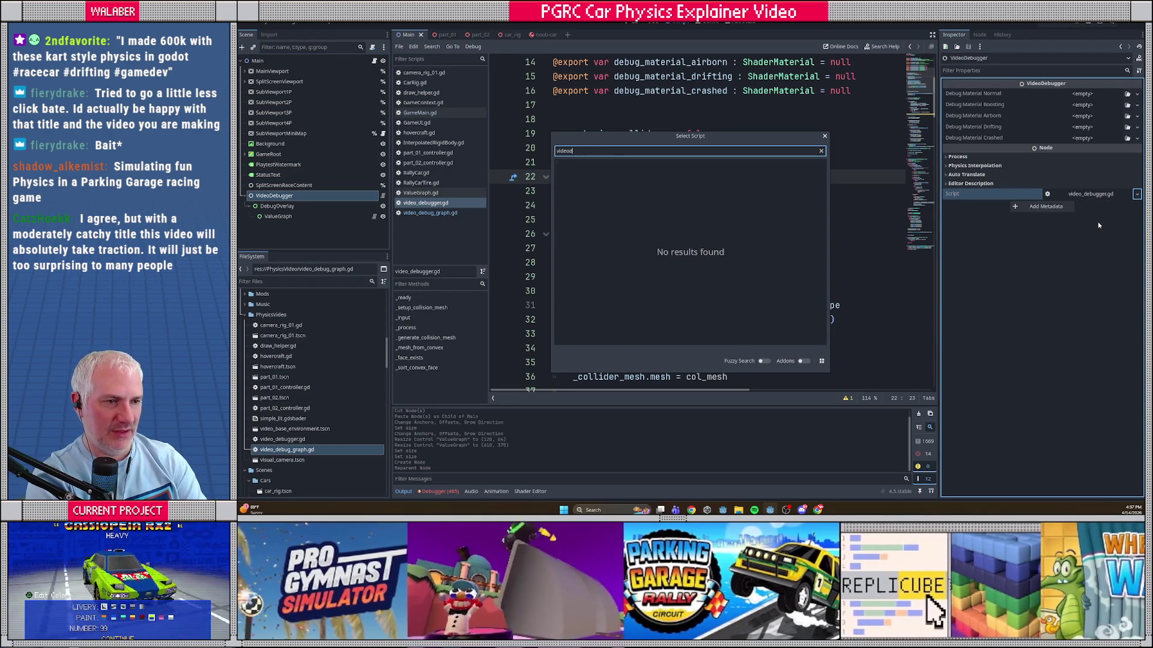
key("BackSpace")
key("Down")
key("Return")
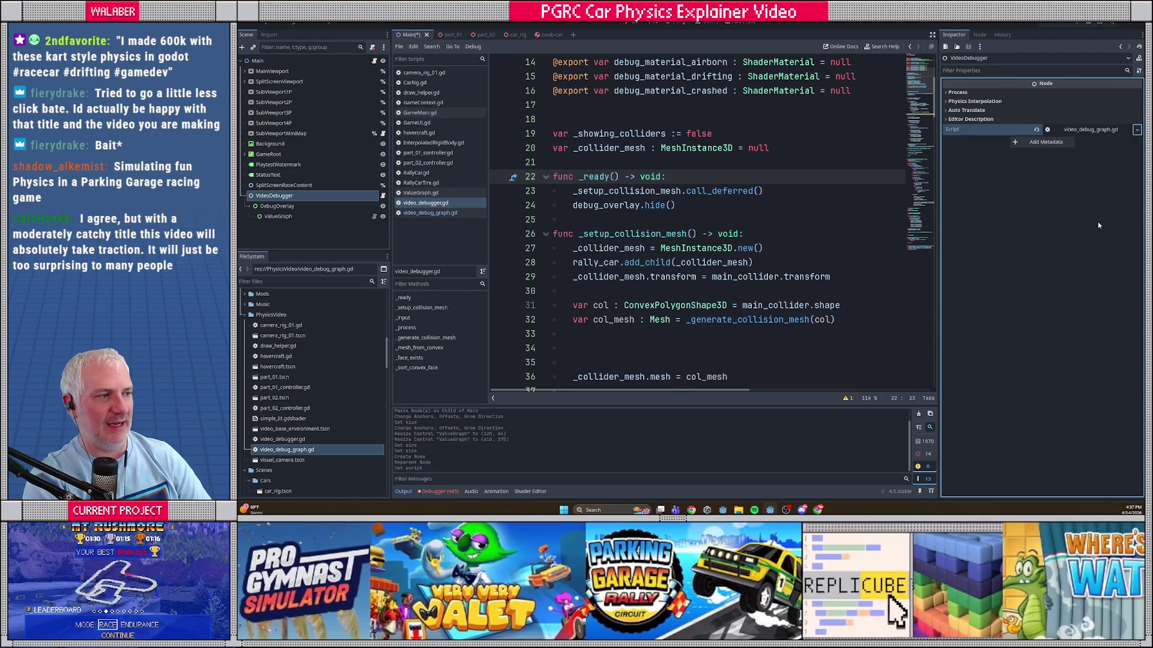
left_click(806, 158)
key("ctrl+s")
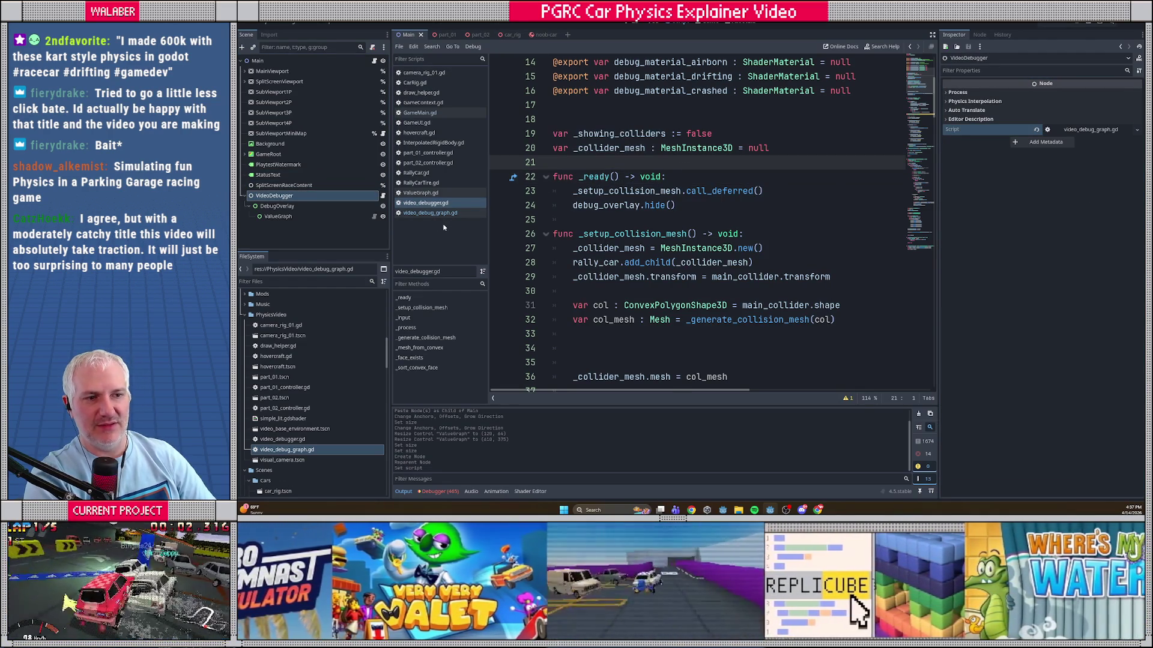
Step: Return to video_debugger.gd in the script list and hide the side docks
left_click(422, 207)
left_click(707, 146)
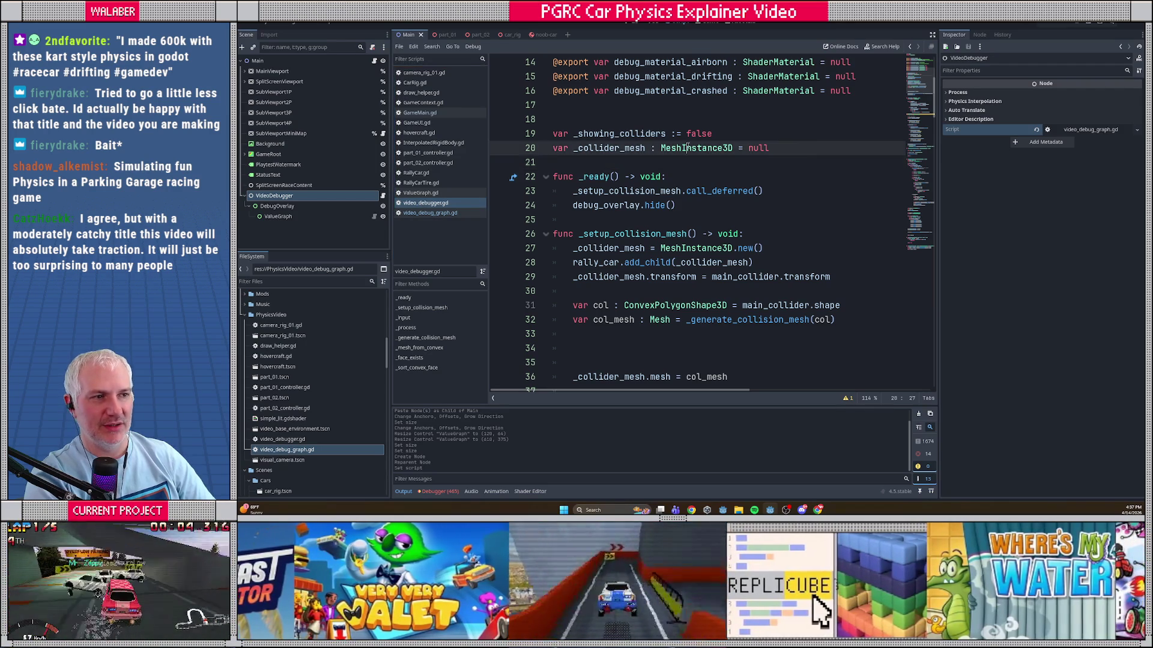
scroll(707, 143, "up", 5)
left_click(932, 34)
left_click_drag(372, 205, 371, 179)
key("Delete")
key("BackSpace")
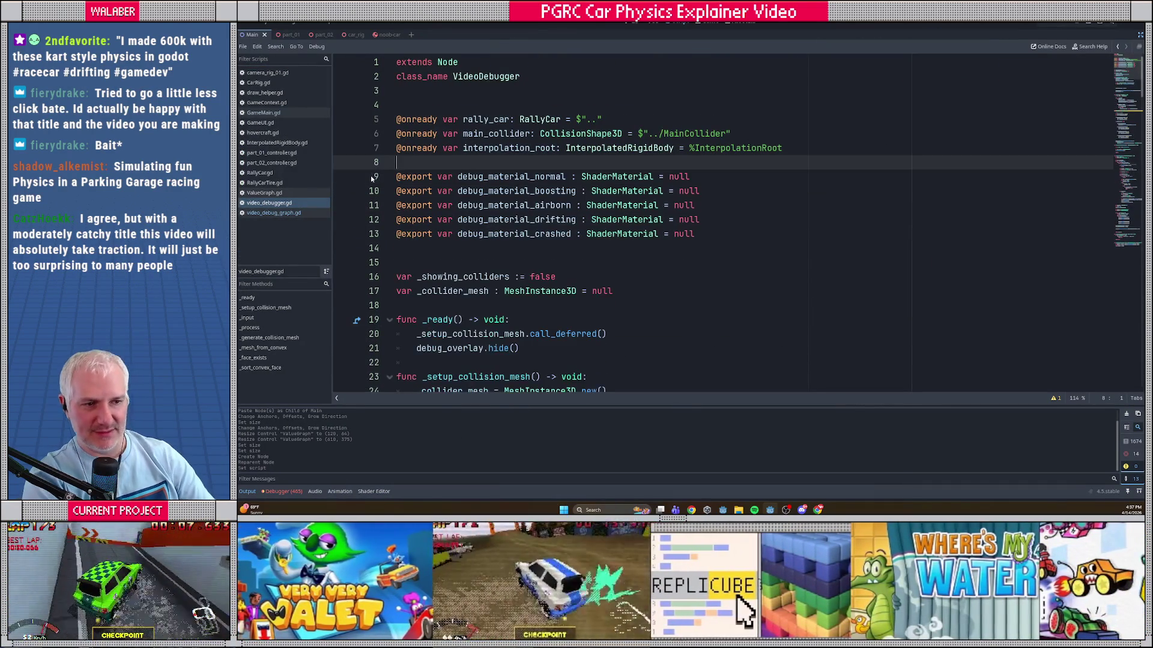
scroll(410, 252, "down", 3)
left_click_drag(520, 220, 328, 223)
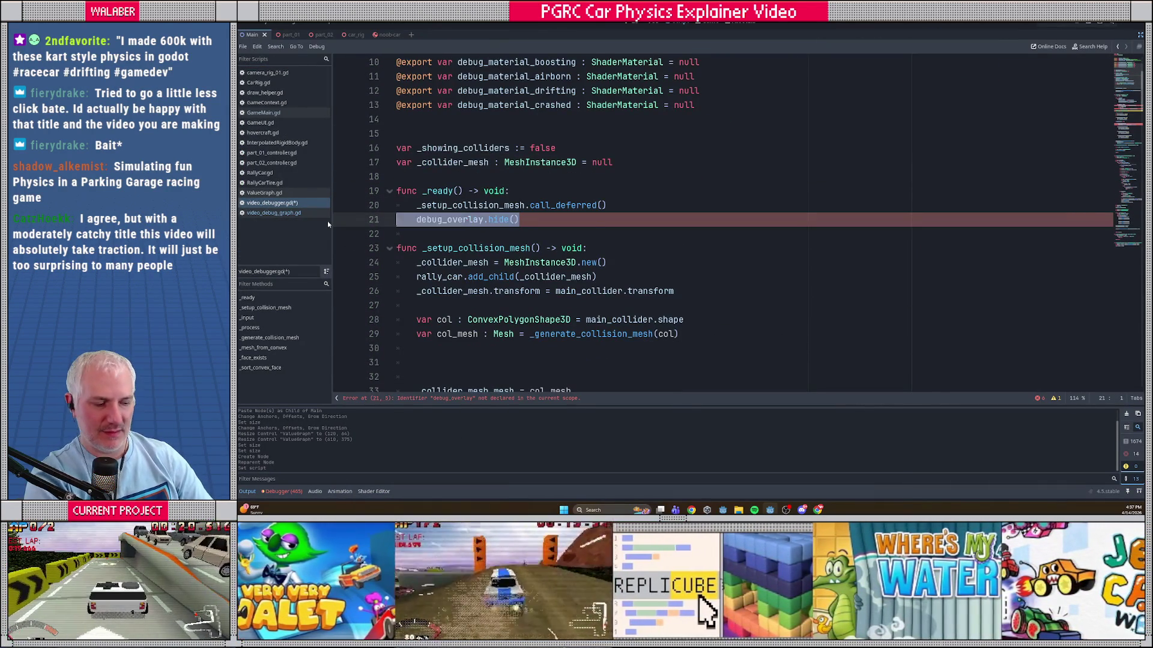
key("BackSpace")
key("BackSpace")
scroll(433, 245, "down", 9)
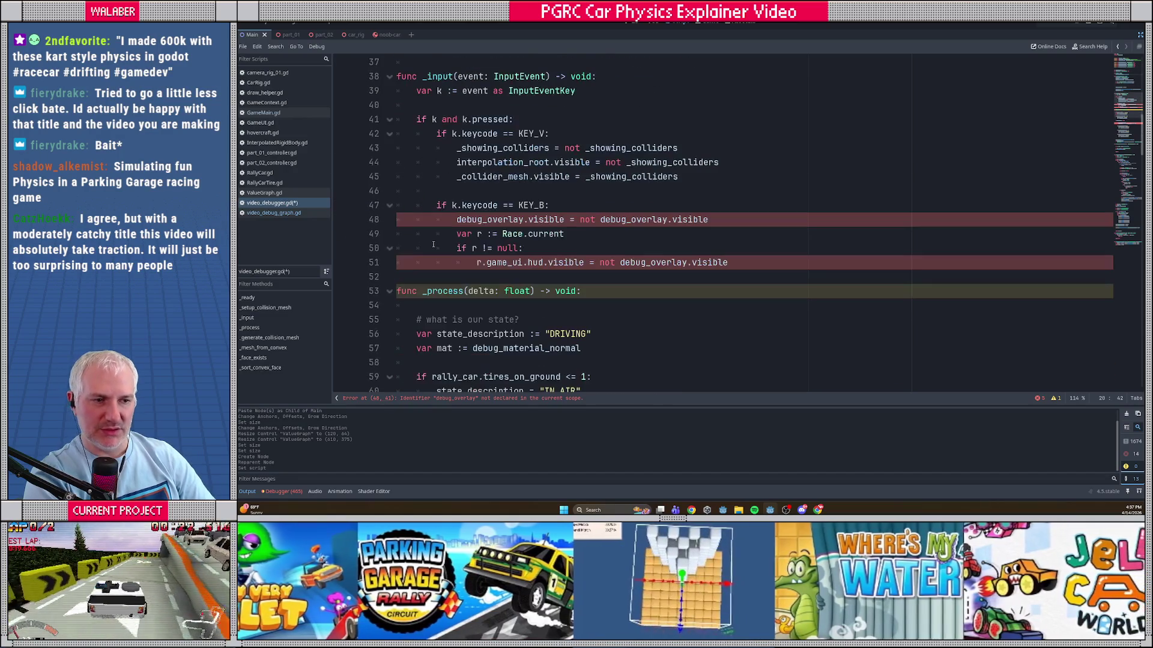
Step: Remove the KEY_B overlay toggle block and the debug_overlay speed-graph update lines, then save
mouse_move(728, 262)
left_mouse_down()
mouse_move(398, 205)
mouse_move(397, 190)
left_mouse_up()
key("BackSpace")
key("BackSpace")
scroll(421, 239, "down", 4)
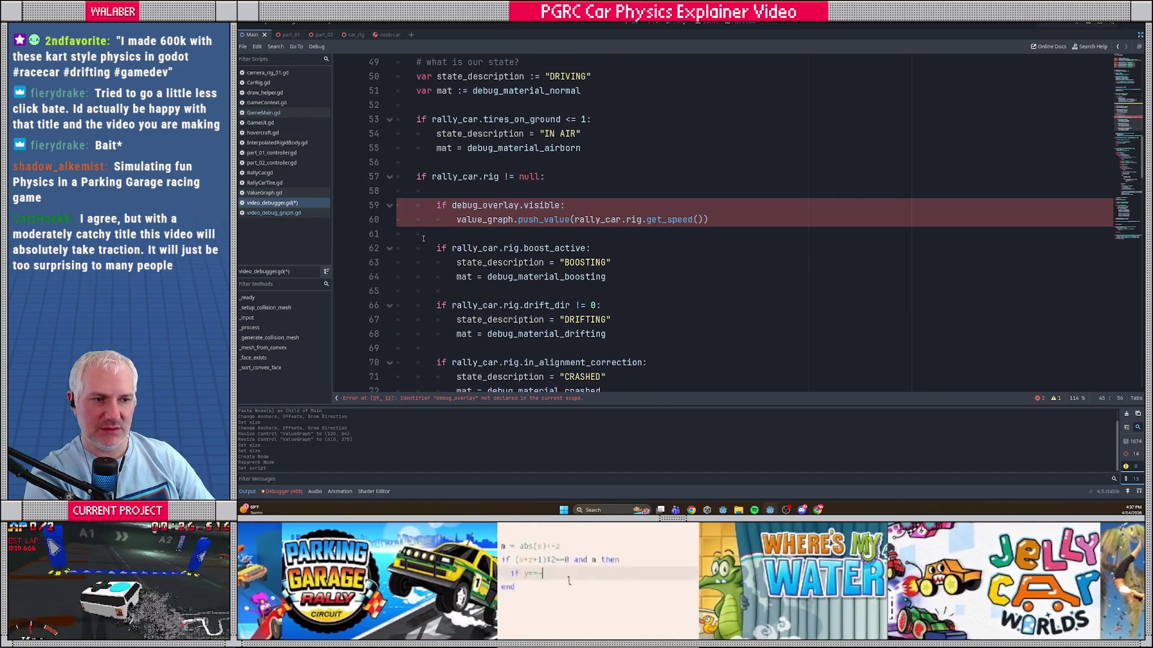
mouse_move(713, 224)
left_mouse_down()
mouse_move(436, 221)
mouse_move(397, 192)
left_mouse_up()
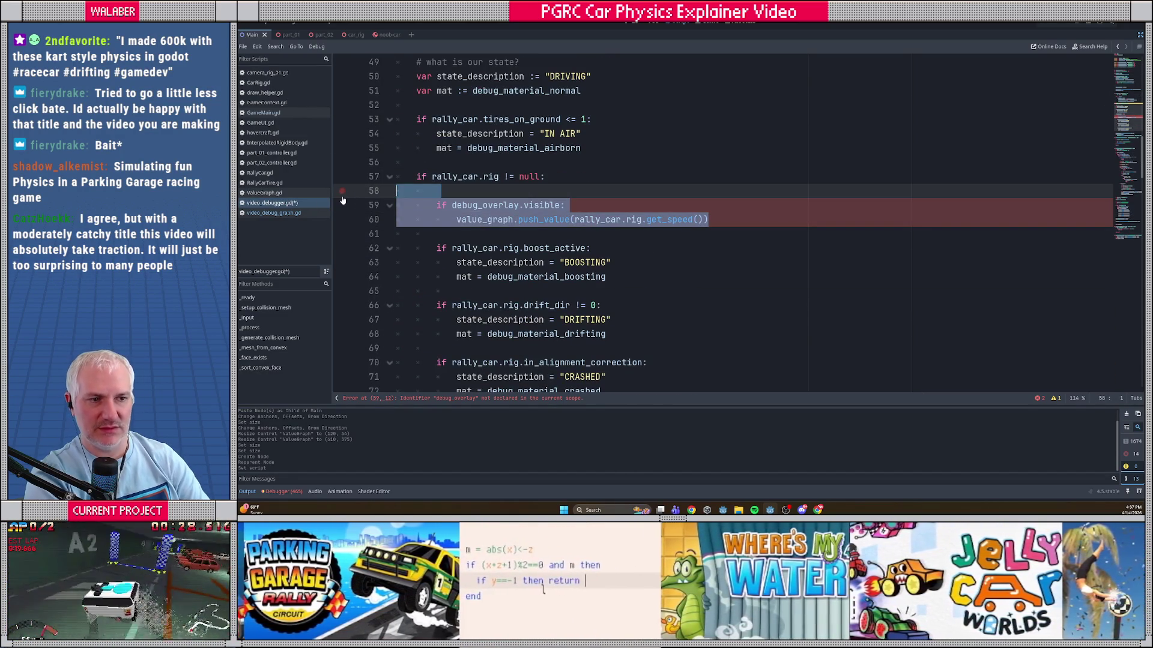
key("BackSpace")
key("BackSpace")
key("Delete")
key("ctrl+s")
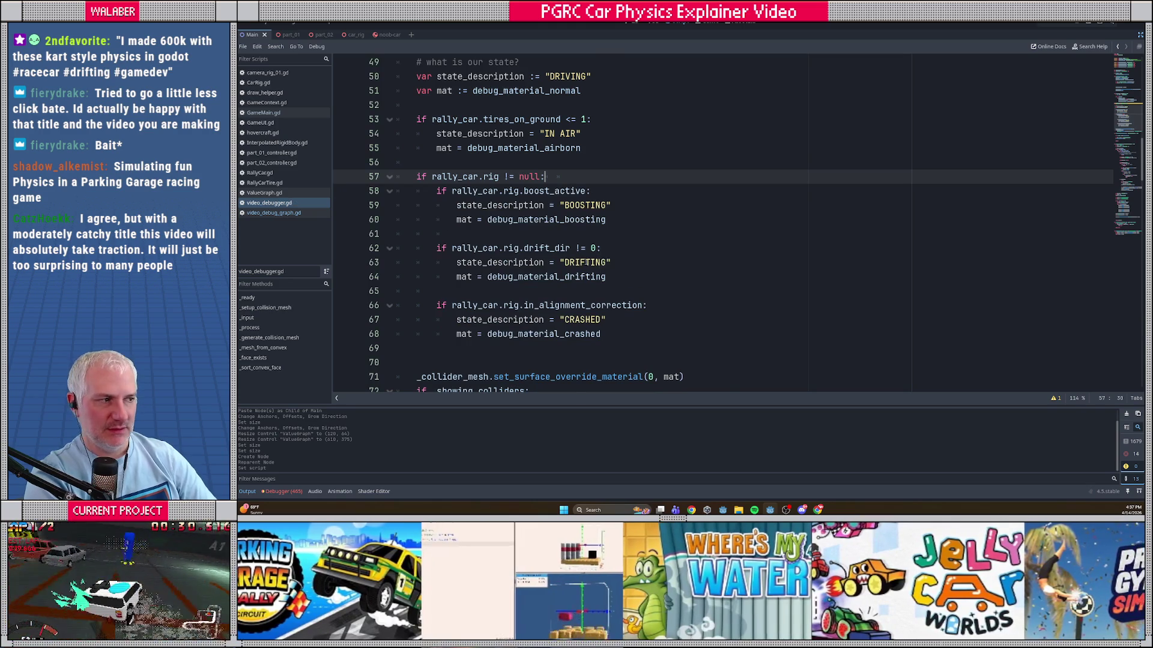
Step: Review the _mesh_from_convex helper and leave distraction-free mode to restore the side panels
scroll(579, 275, "down", 6)
scroll(580, 275, "down", 5)
left_click(440, 233)
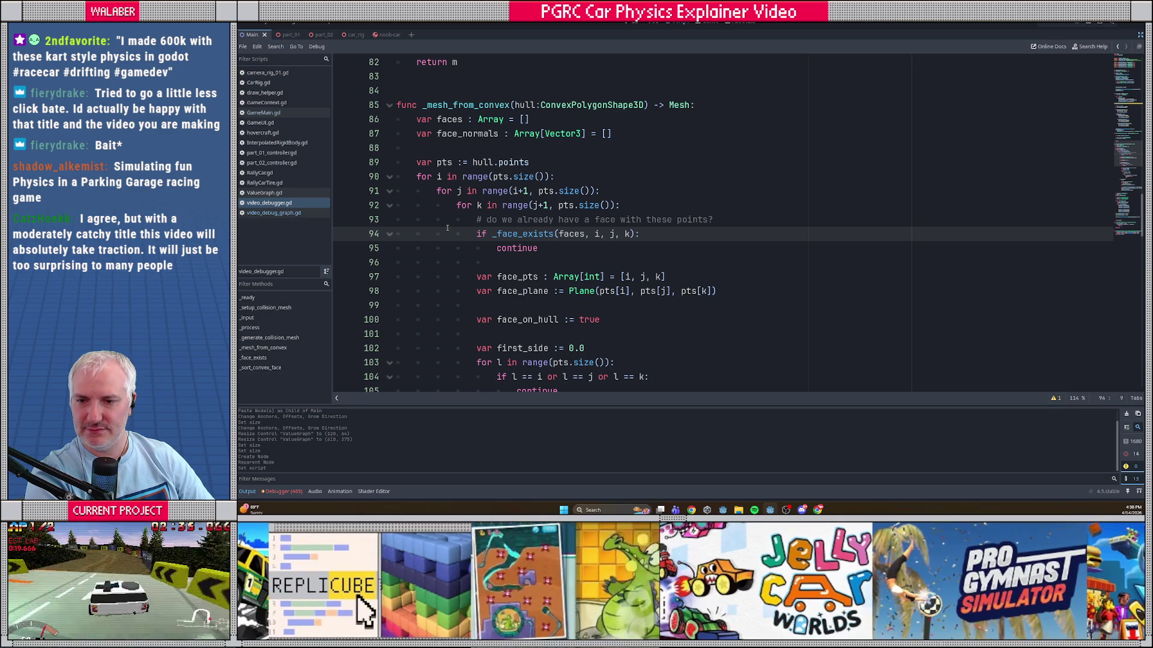
key("Up")
key("Up")
key("Up")
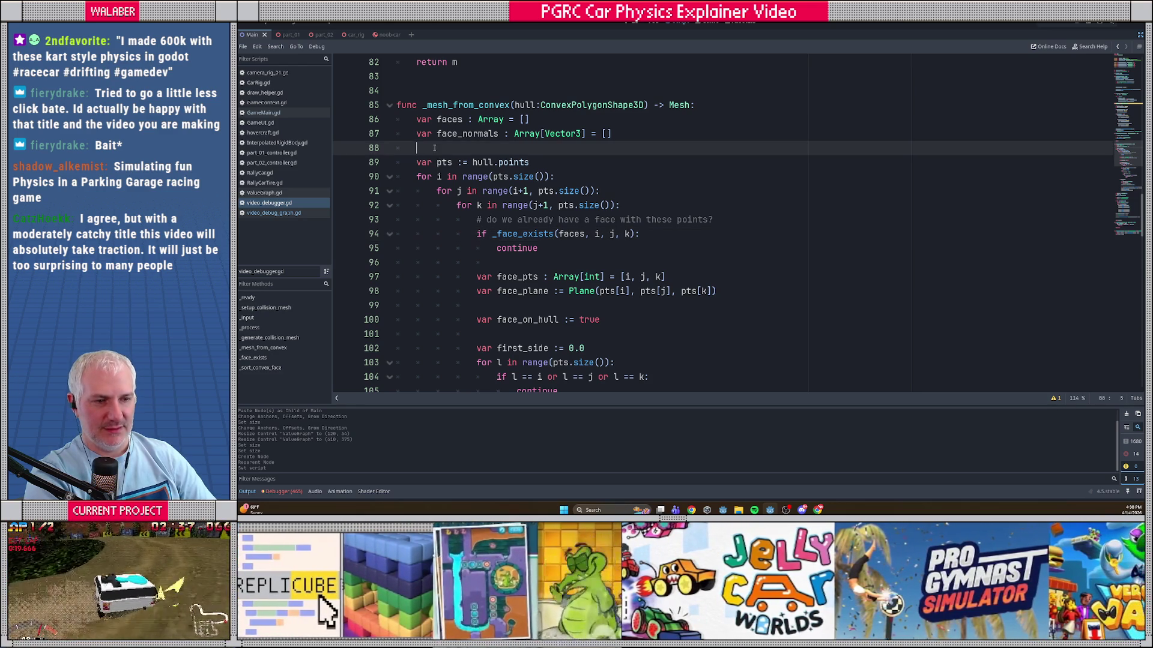
key("Up")
key("Up")
key("Up")
scroll(596, 269, "down", 20)
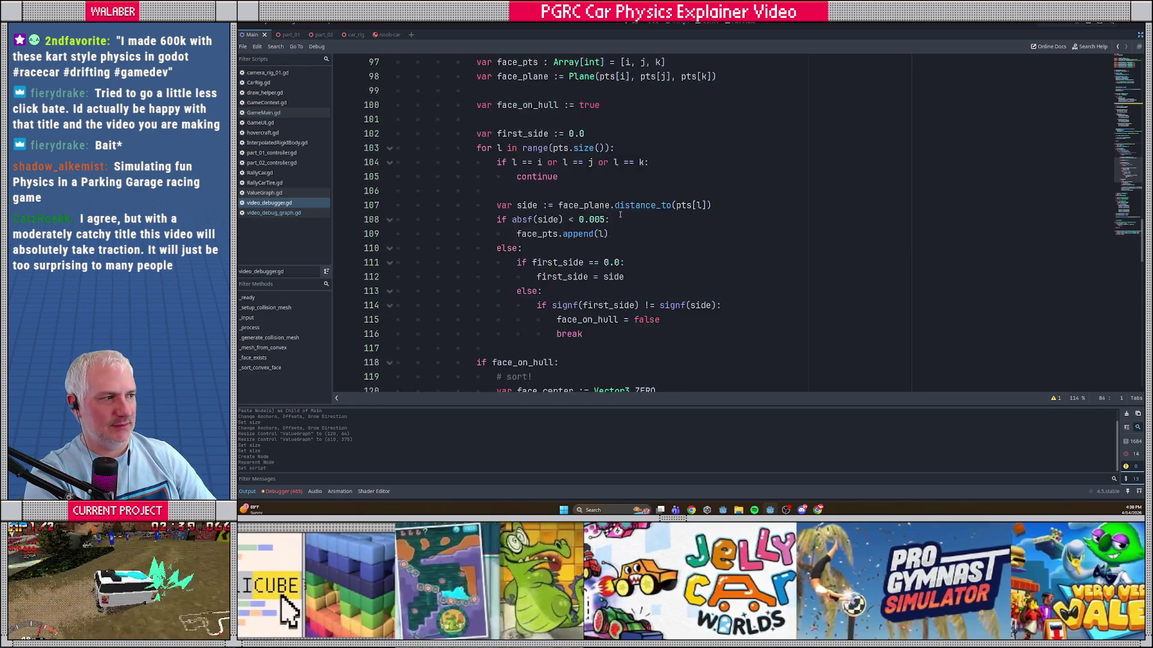
scroll(596, 269, "up", 20)
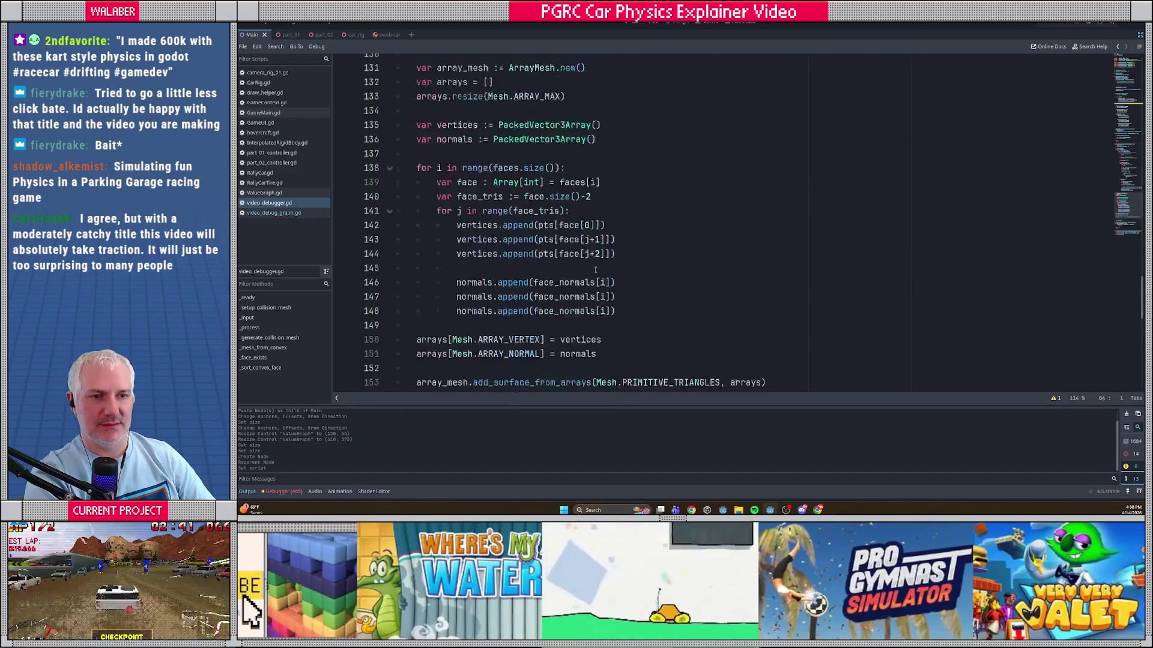
left_click(1140, 36)
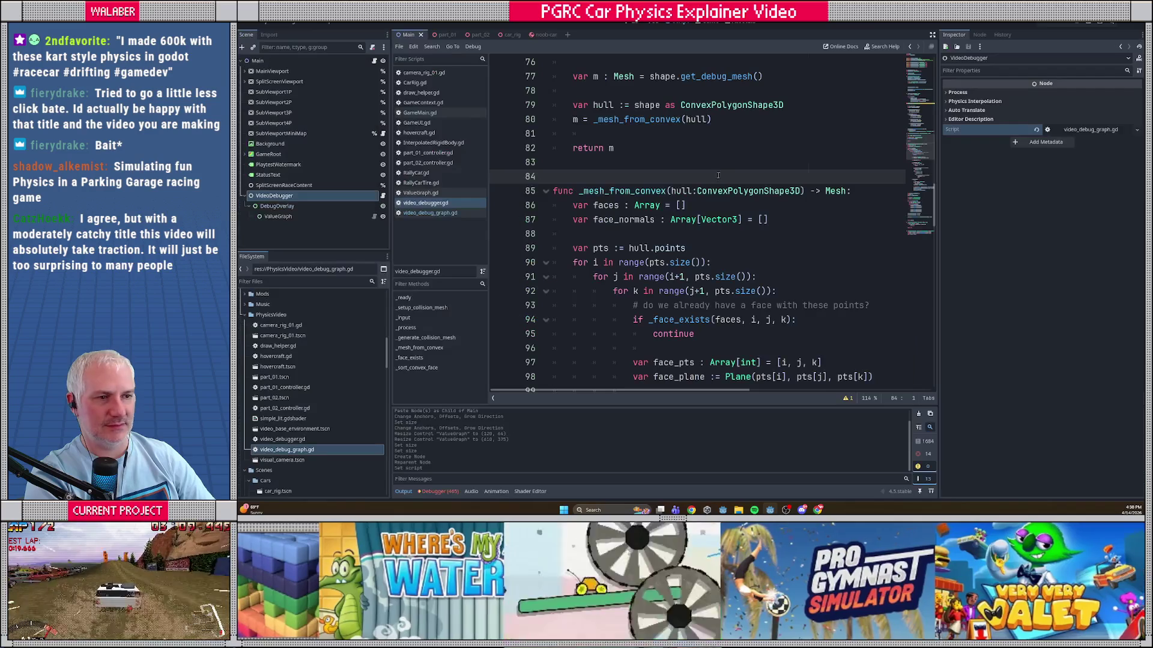
left_click_drag(491, 225, 478, 225)
left_click(625, 147)
scroll(638, 176, "up", 18)
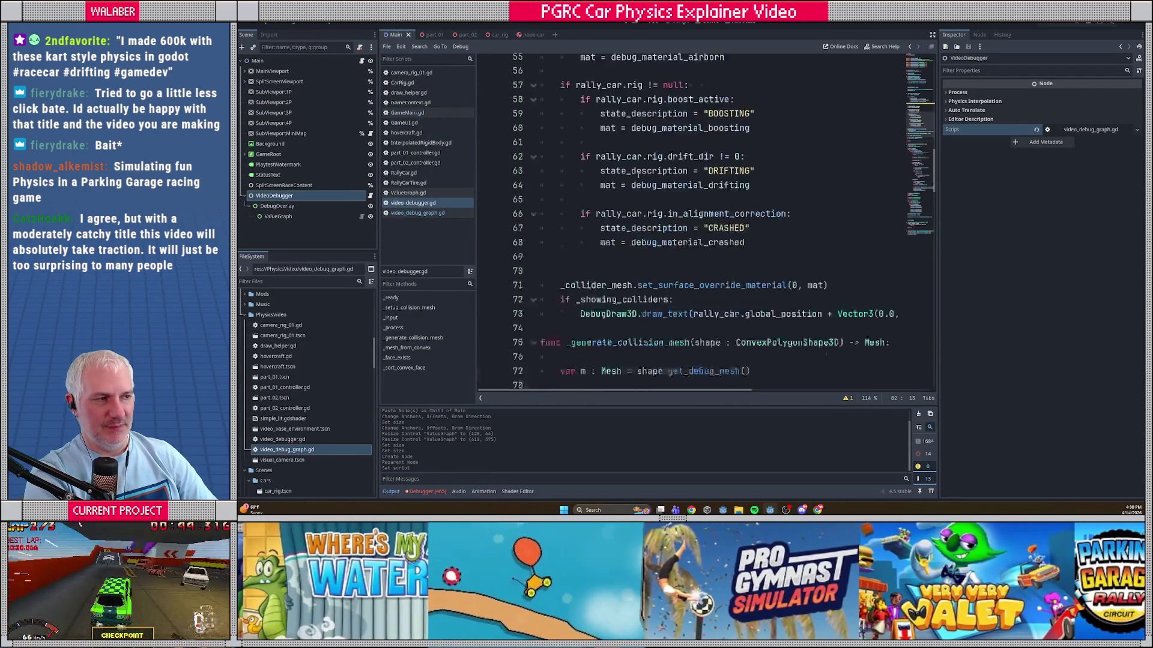
scroll(638, 176, "up", 6)
left_click(583, 162)
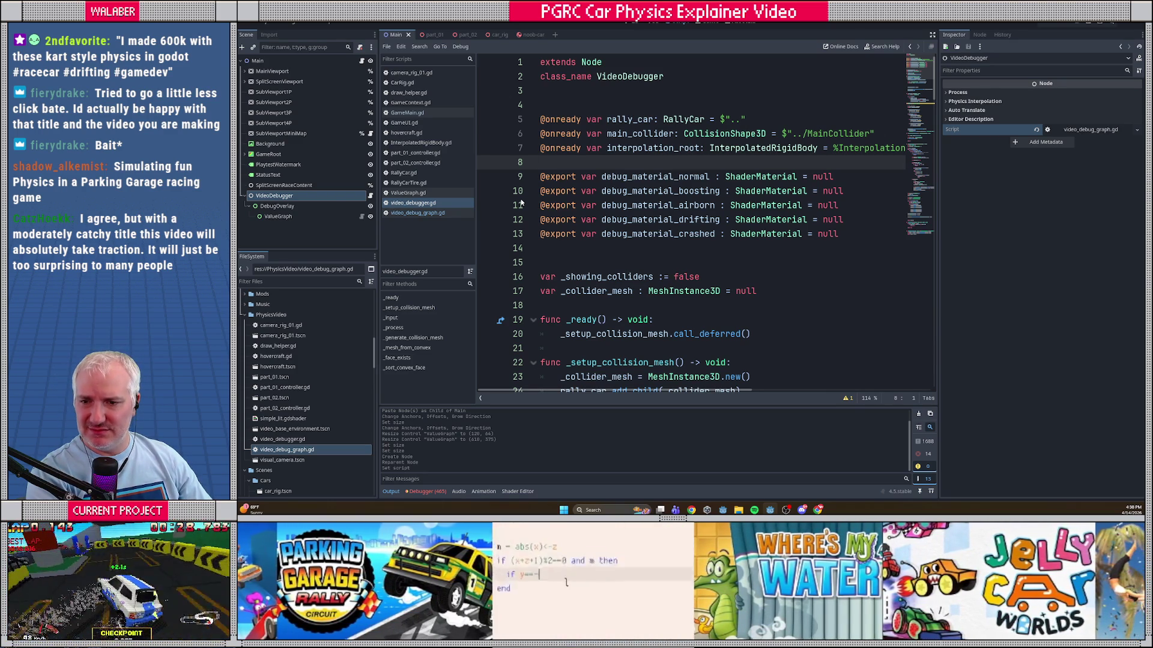
left_click(608, 112)
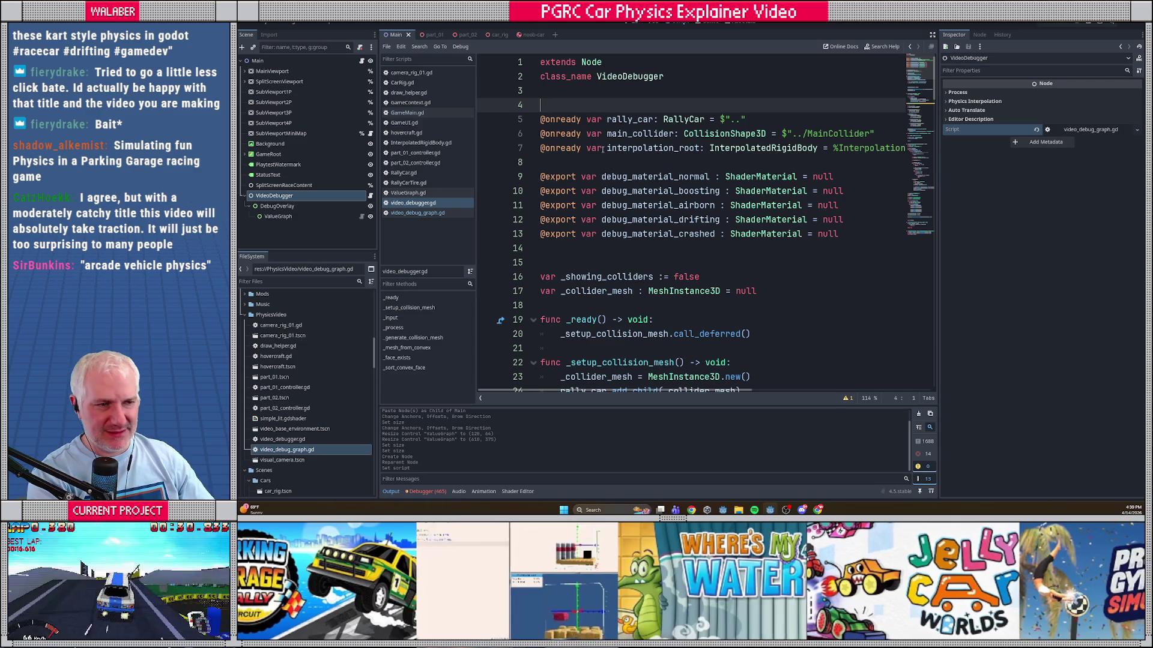
Step: Run the project with F5 to test the edited video_debugger.gd in the racing game
left_click(574, 167)
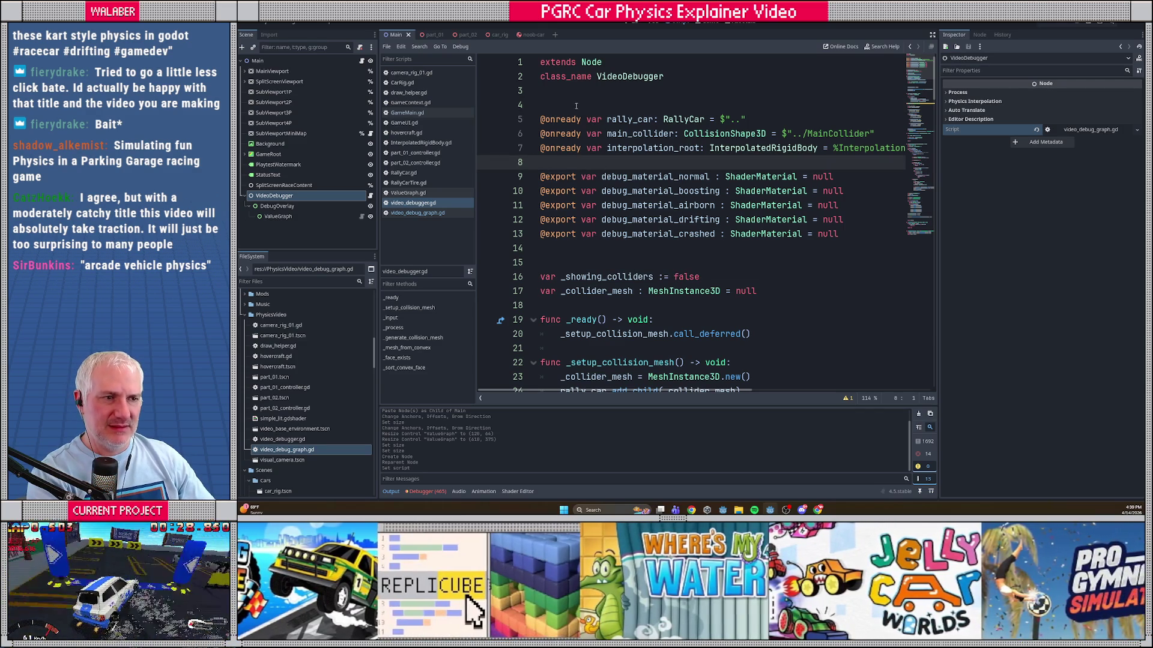
left_click(576, 107)
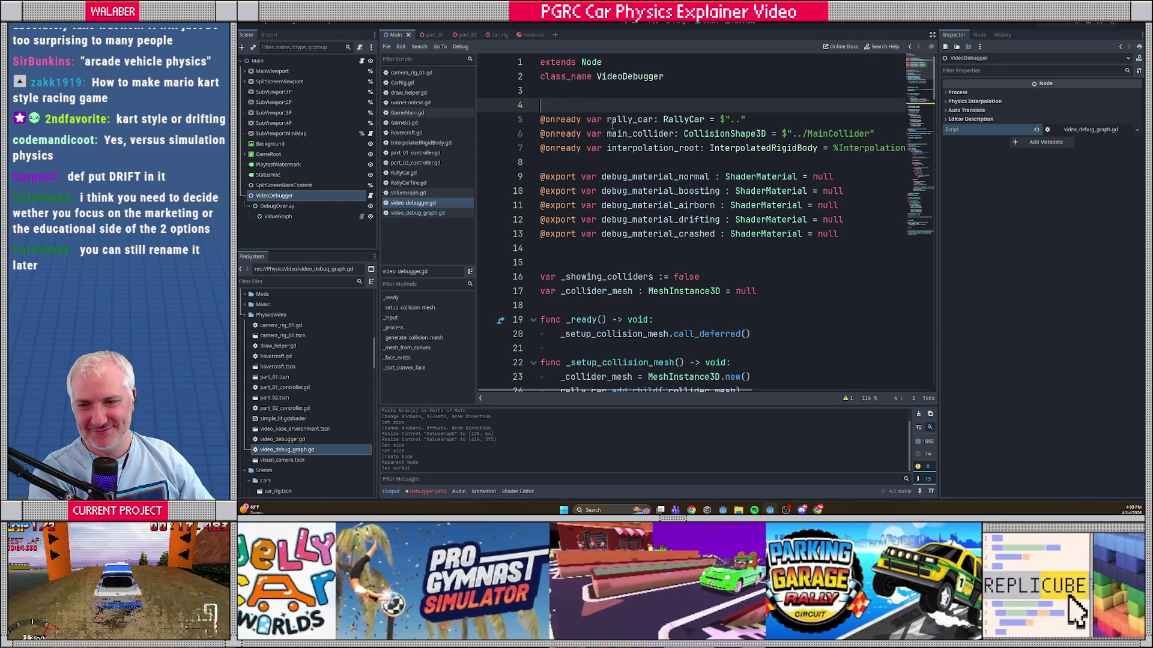
left_click(576, 162)
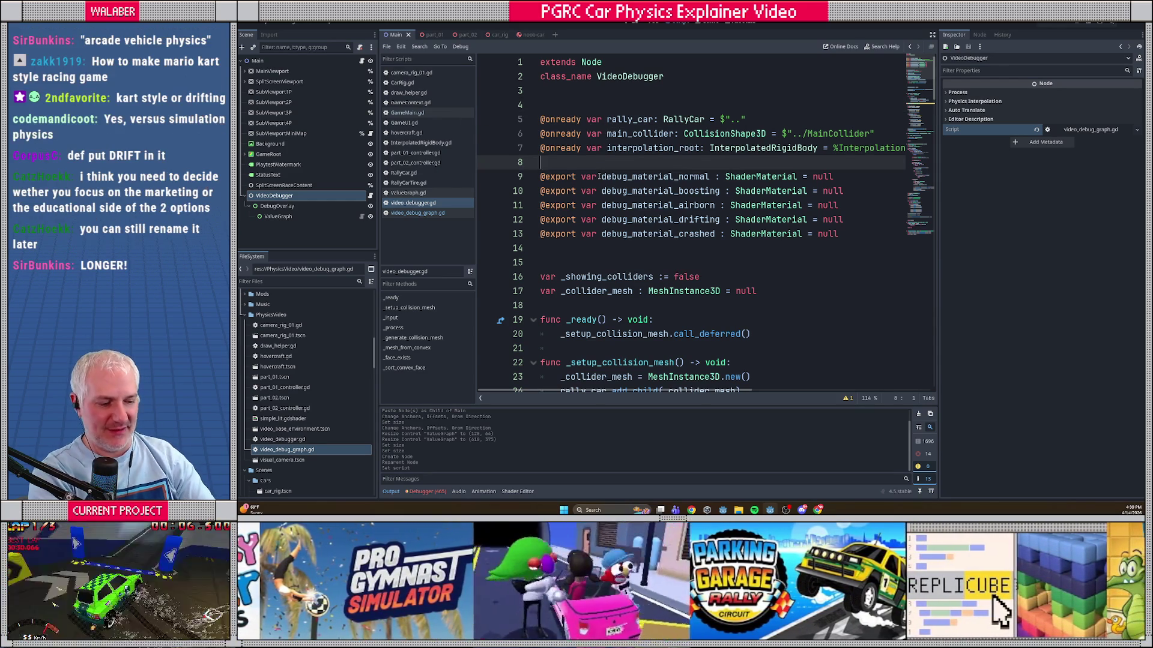
key("F5")
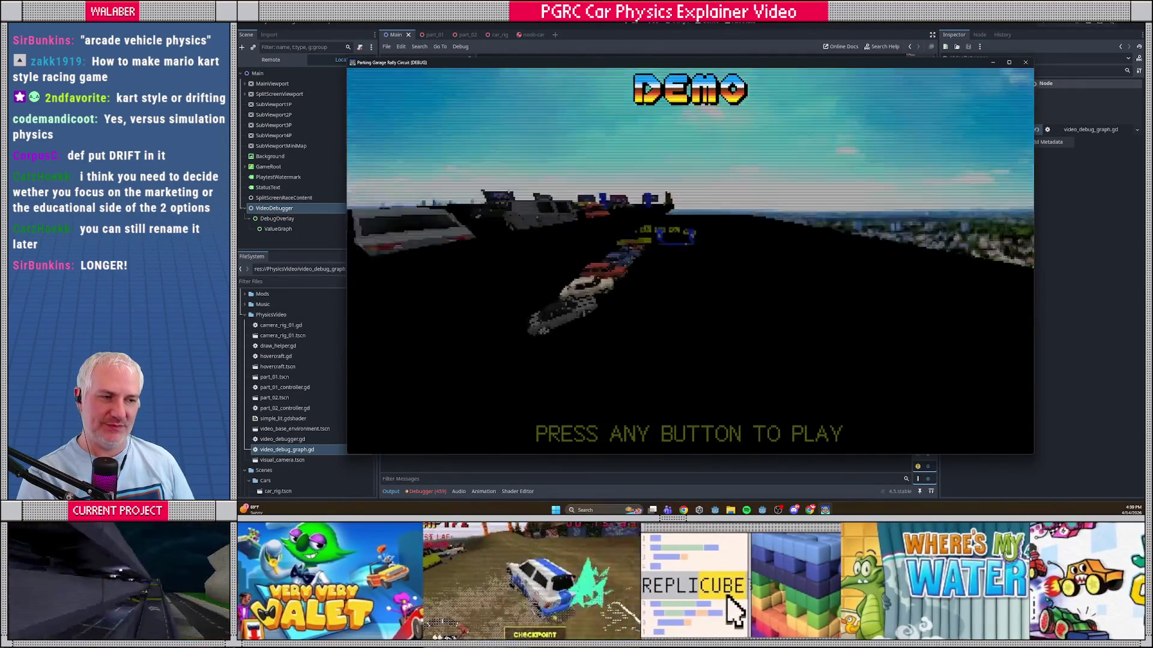
Step: Skip the demo, advance through the menus, and switch the track to Turin Car Factory
key("Return")
key("Return")
key("Right")
key("Return")
key("Return")
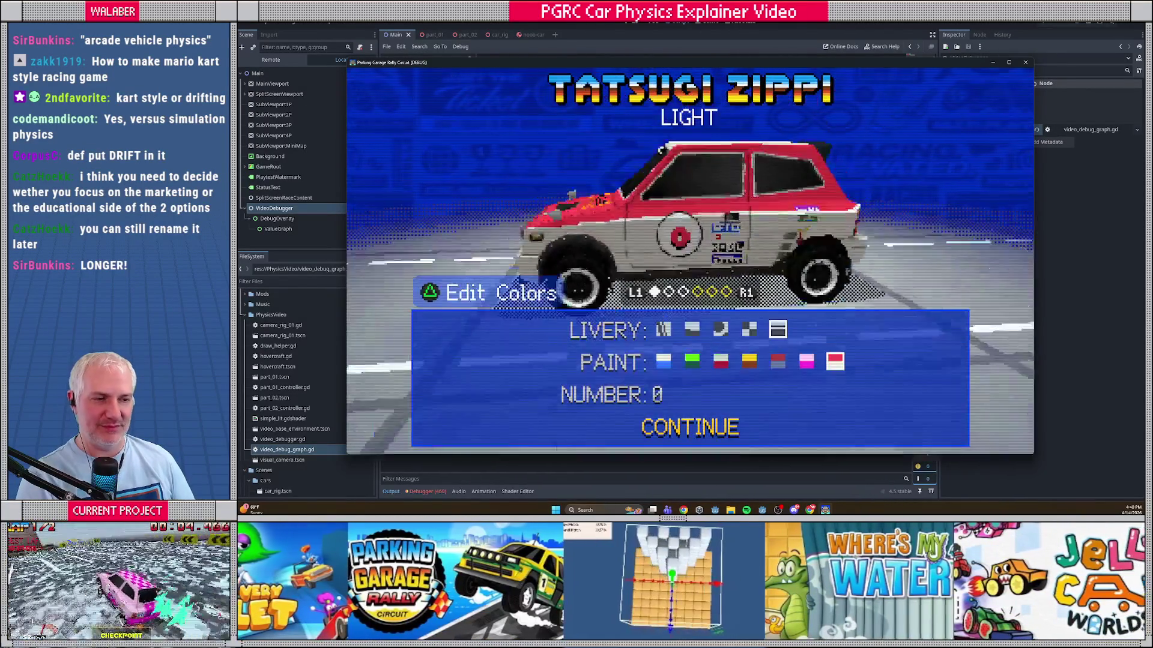
key("Return")
key("Right")
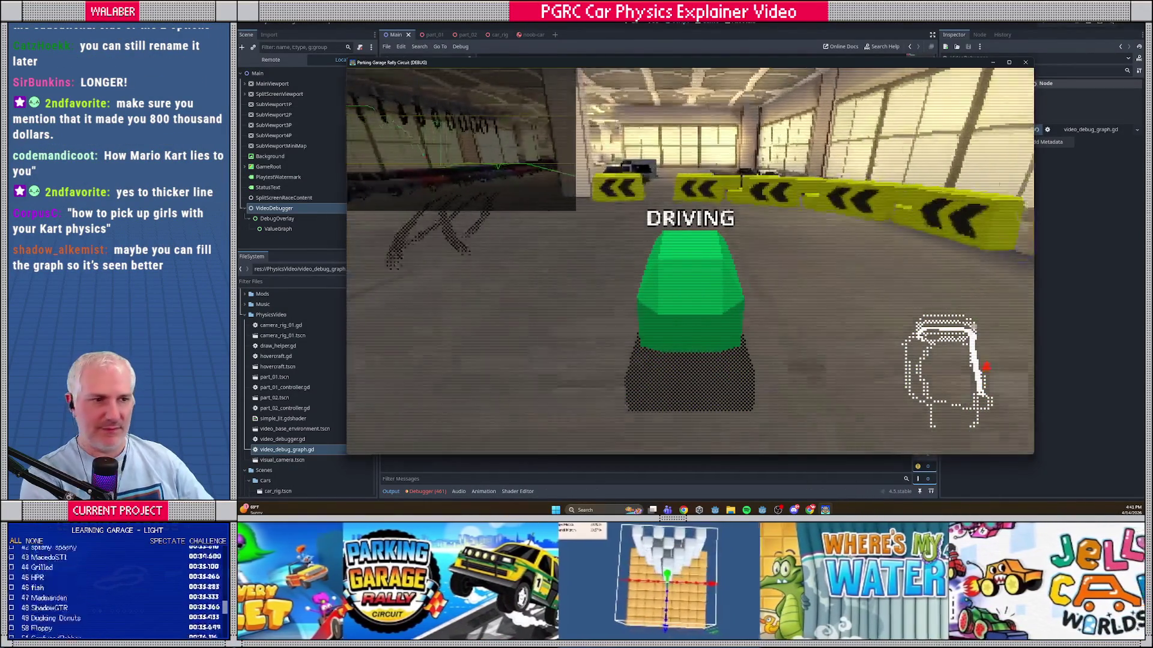
Step: Raise the ValueGraph BG Color opacity to darken the graph, then rerun the game
key("F8")
left_click(278, 229)
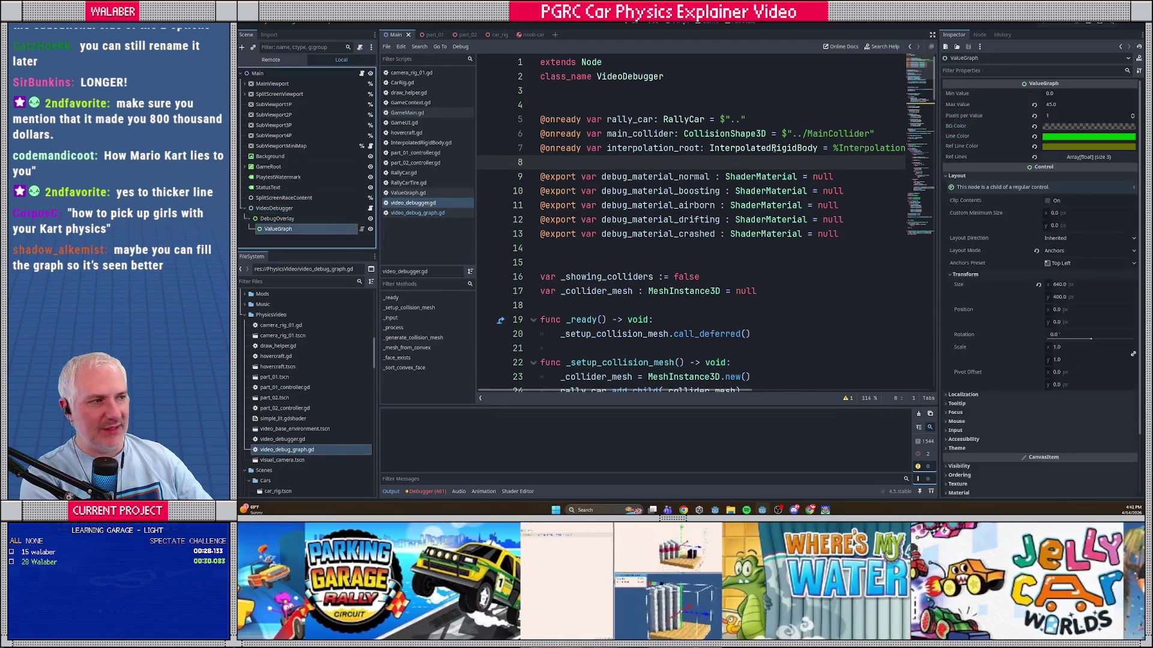
left_click(1088, 126)
left_click_drag(1092, 312, 1103, 312)
key("F5")
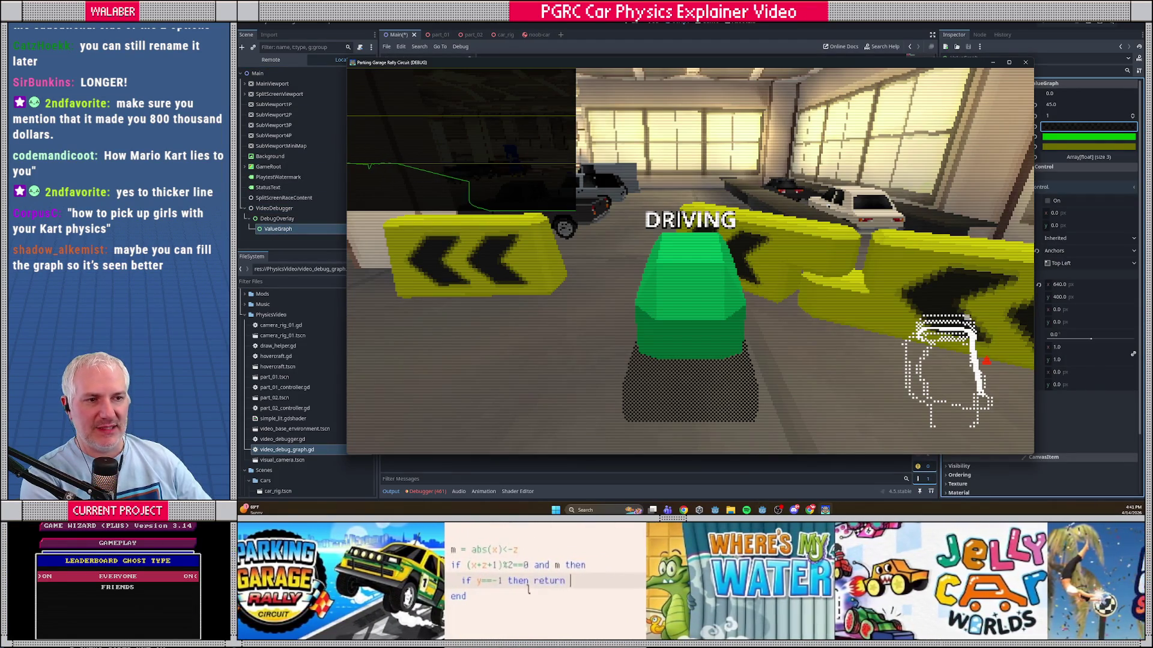
Step: Brighten the ValueGraph Ref Line Color and rerun the game to check it
key("F8")
left_click(1076, 147)
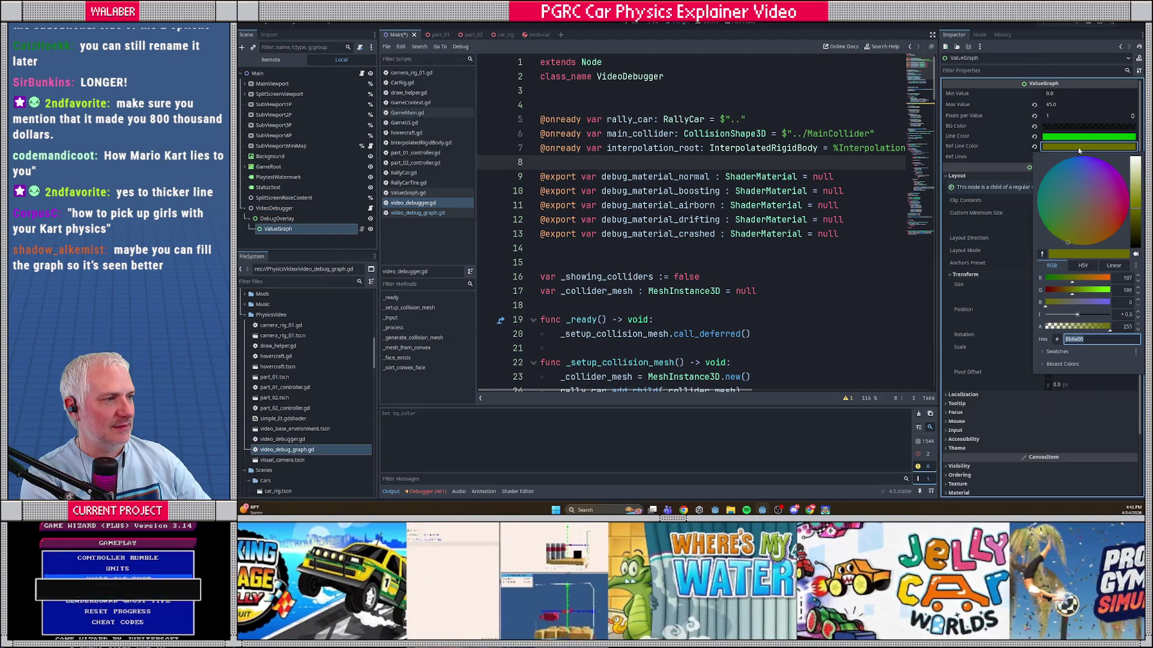
left_click_drag(1129, 212, 1131, 180)
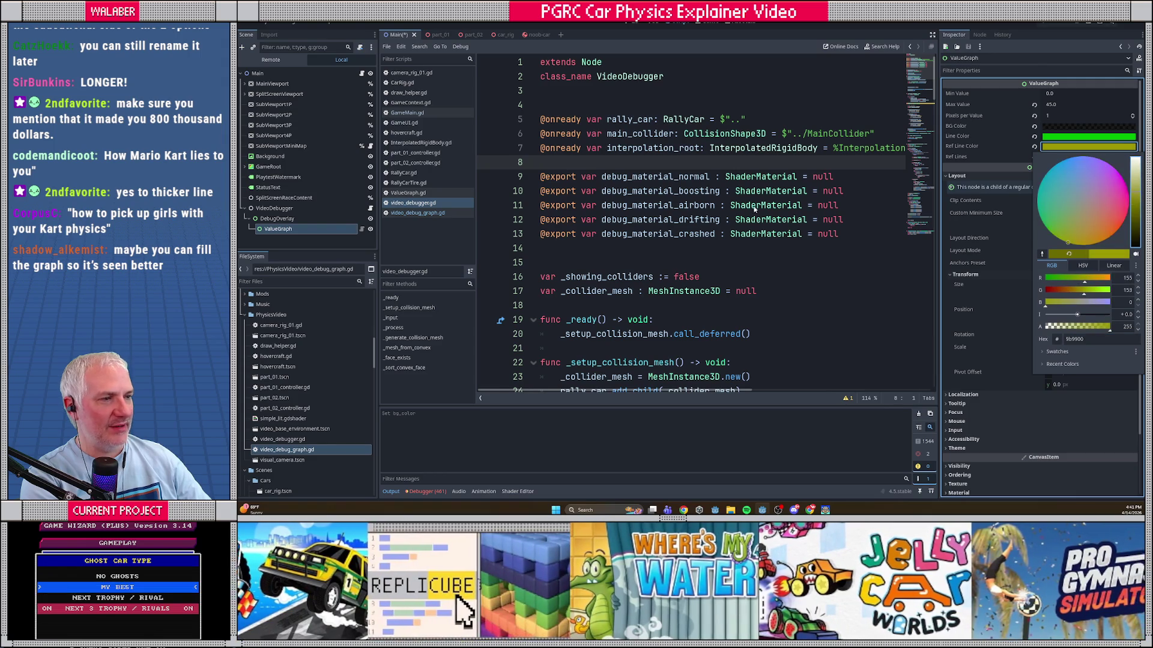
key("F5")
key("F8")
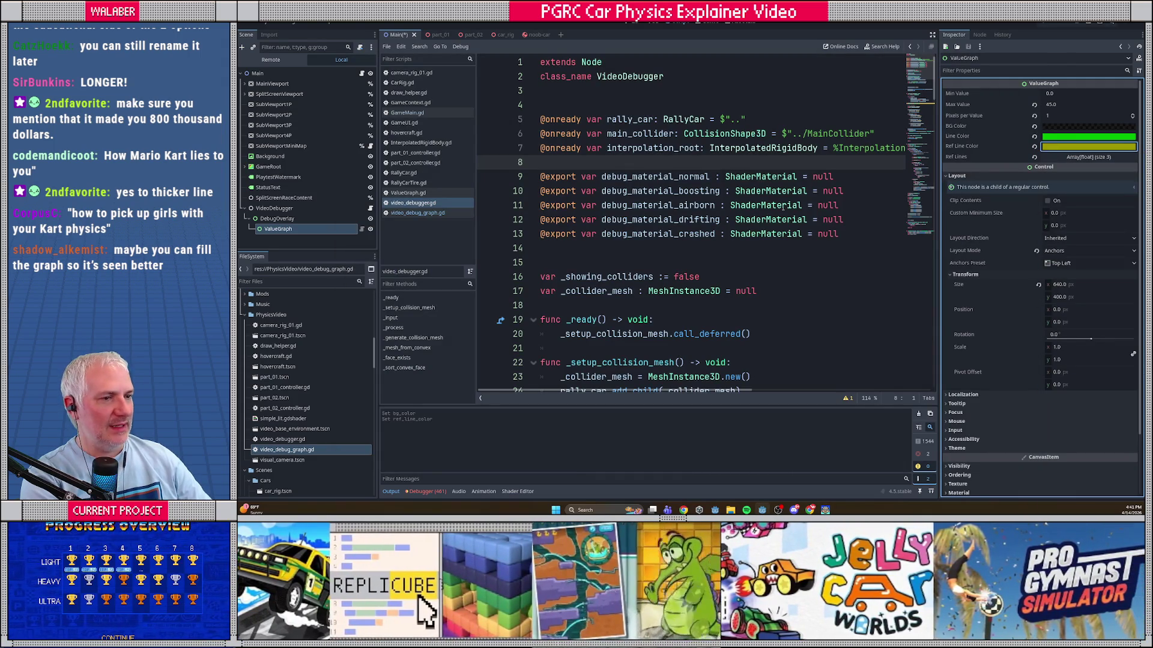
Step: Add a 2.0 width to draw_polyline in ValueGraph.gd, save, and run the game
left_click(361, 229)
left_click(714, 306)
type(", 2.0")
key("ctrl+s")
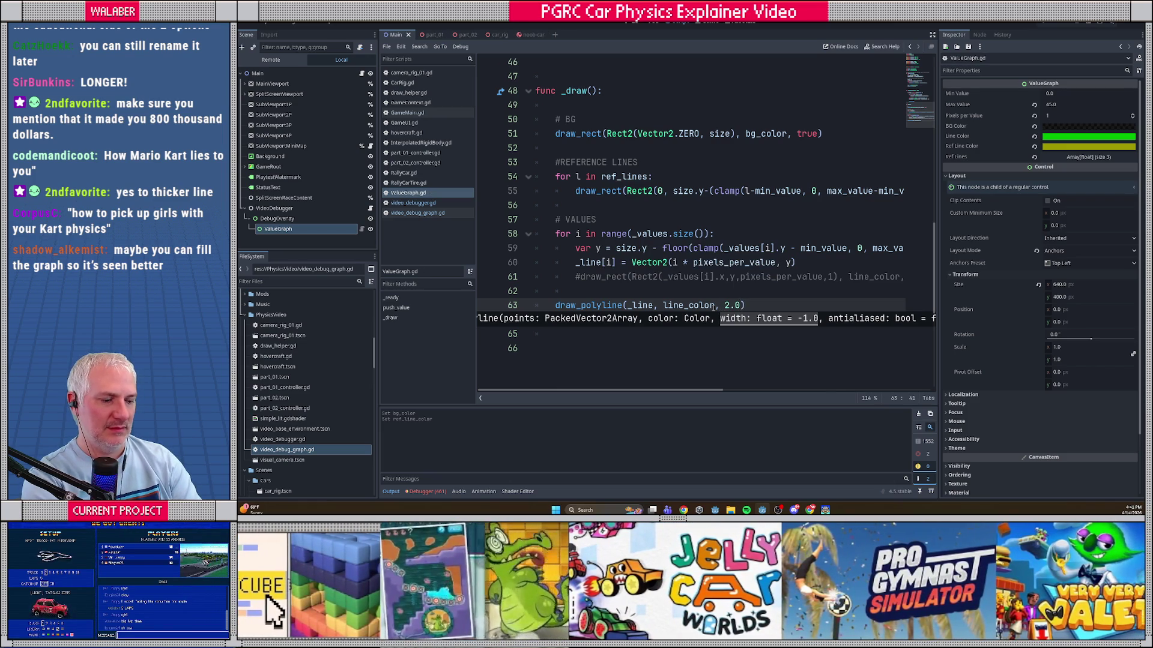
type("true")
key("F5")
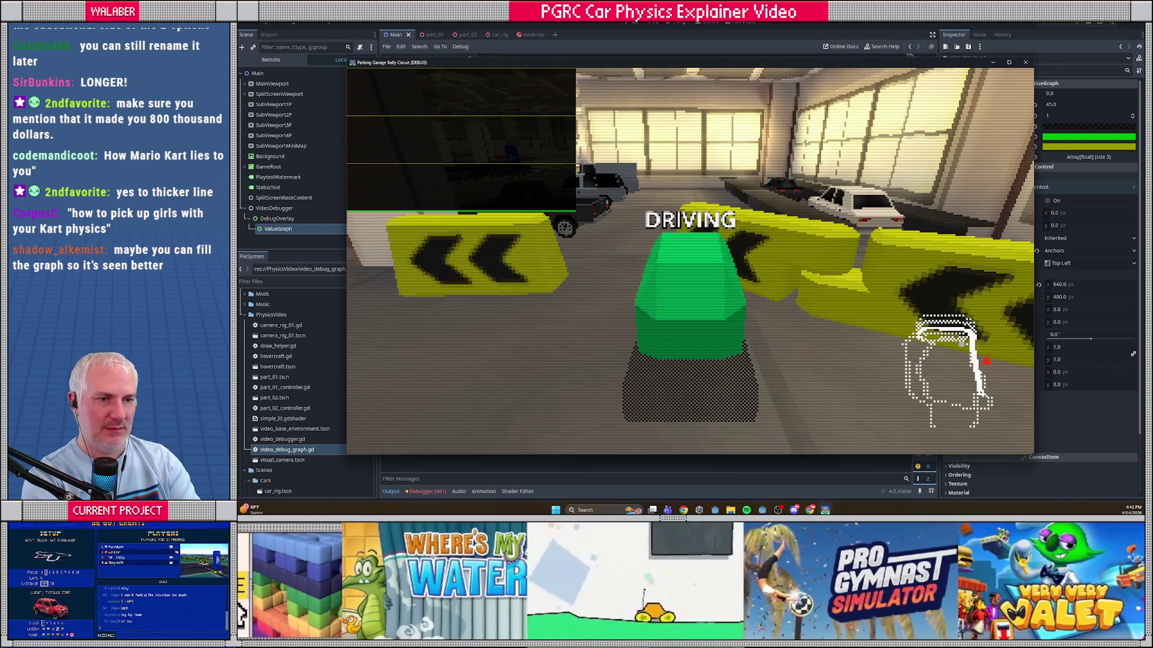
Step: Steer and drift the car toward the parked cars, then pause and stop the game
key("Left")
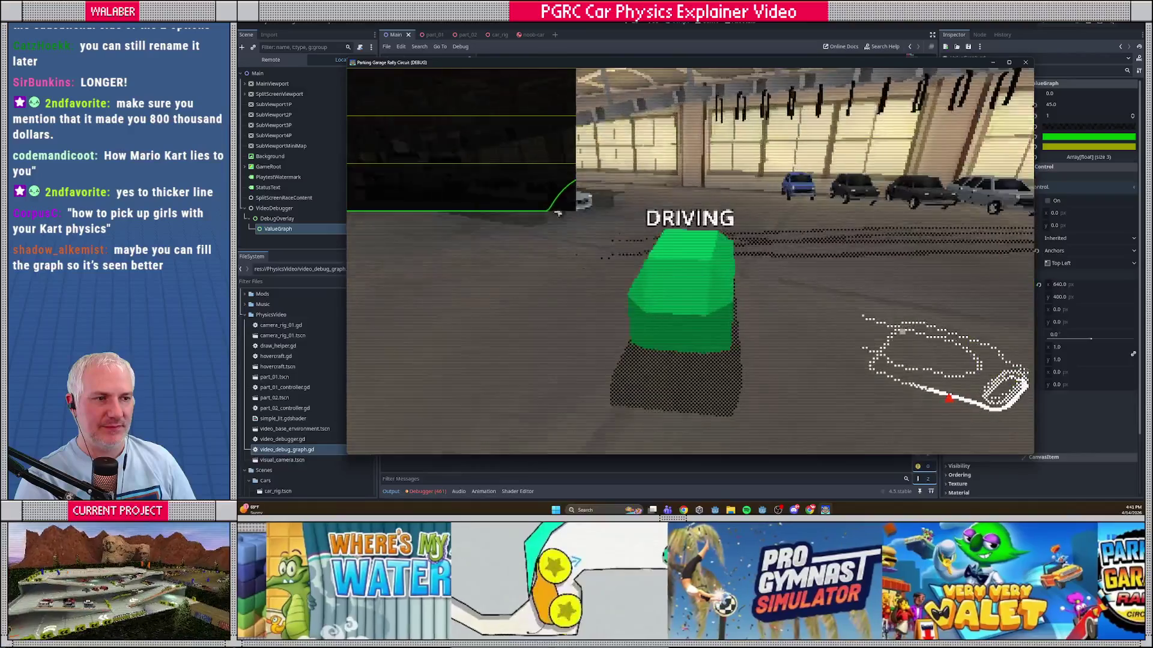
key("space")
key("space")
key("space")
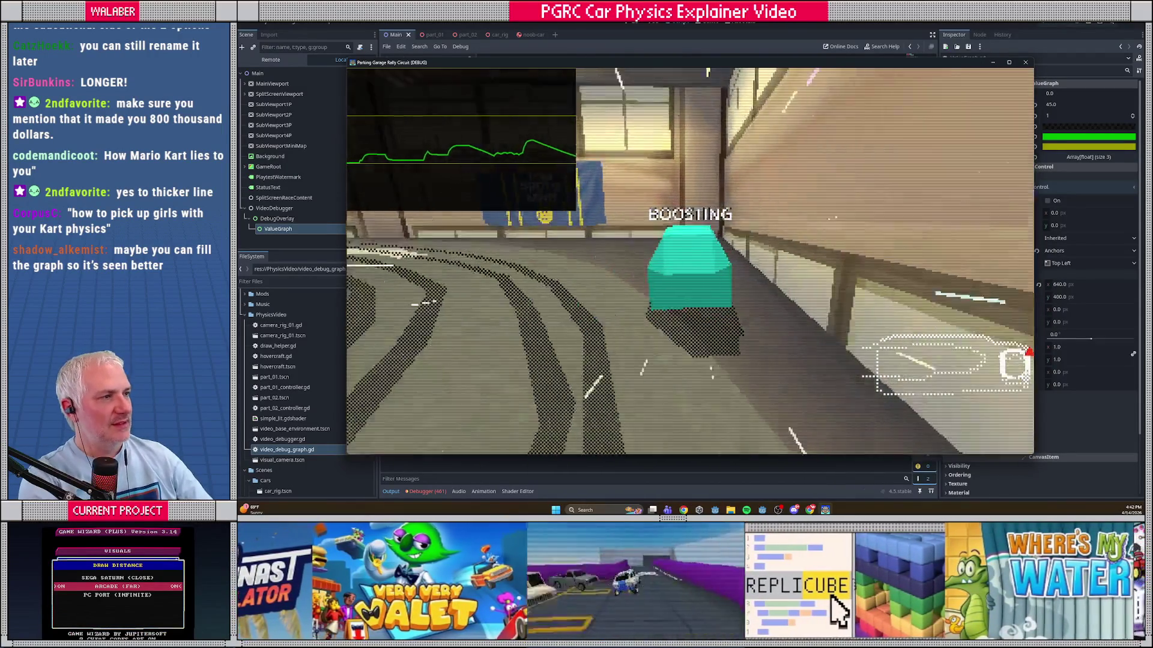
key("Escape")
key("F8")
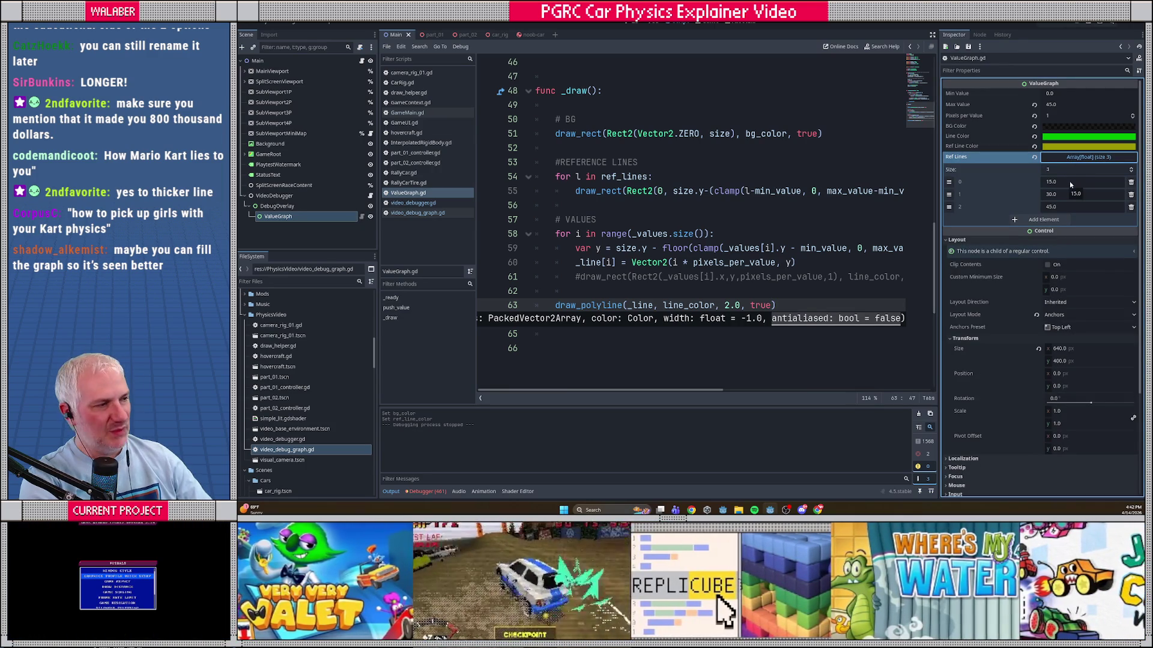
Step: Check the Ref Lines values, collapse the array, and switch the script editor to distraction-free mode
left_click(1073, 183)
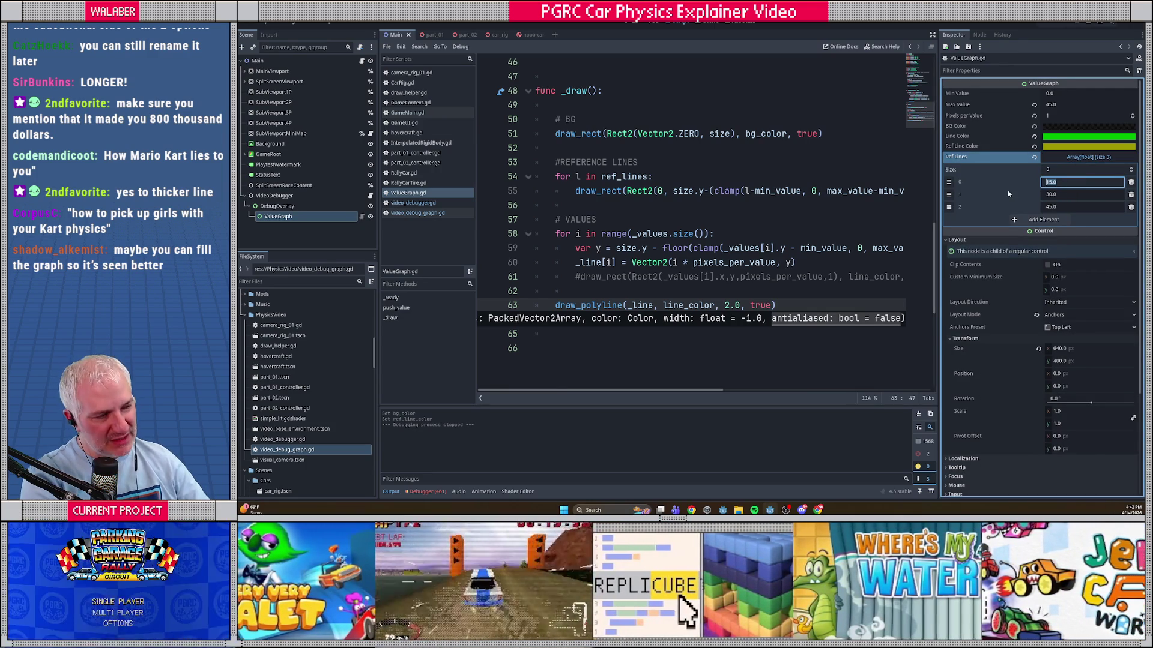
left_click(1054, 158)
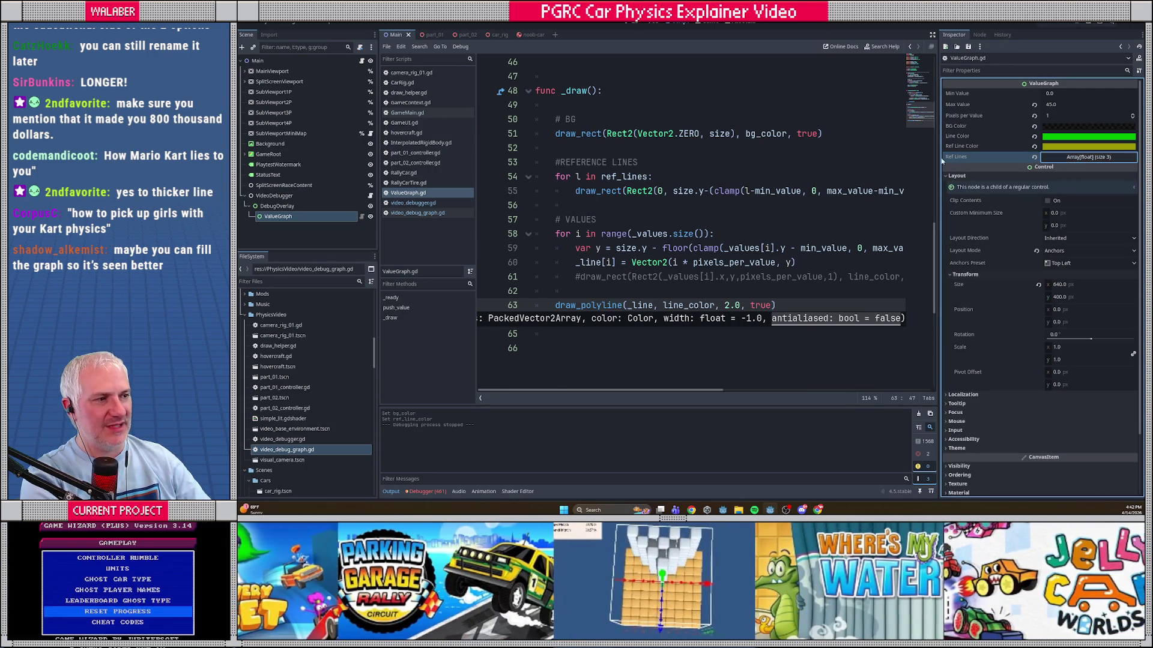
left_click(847, 105)
left_click(932, 35)
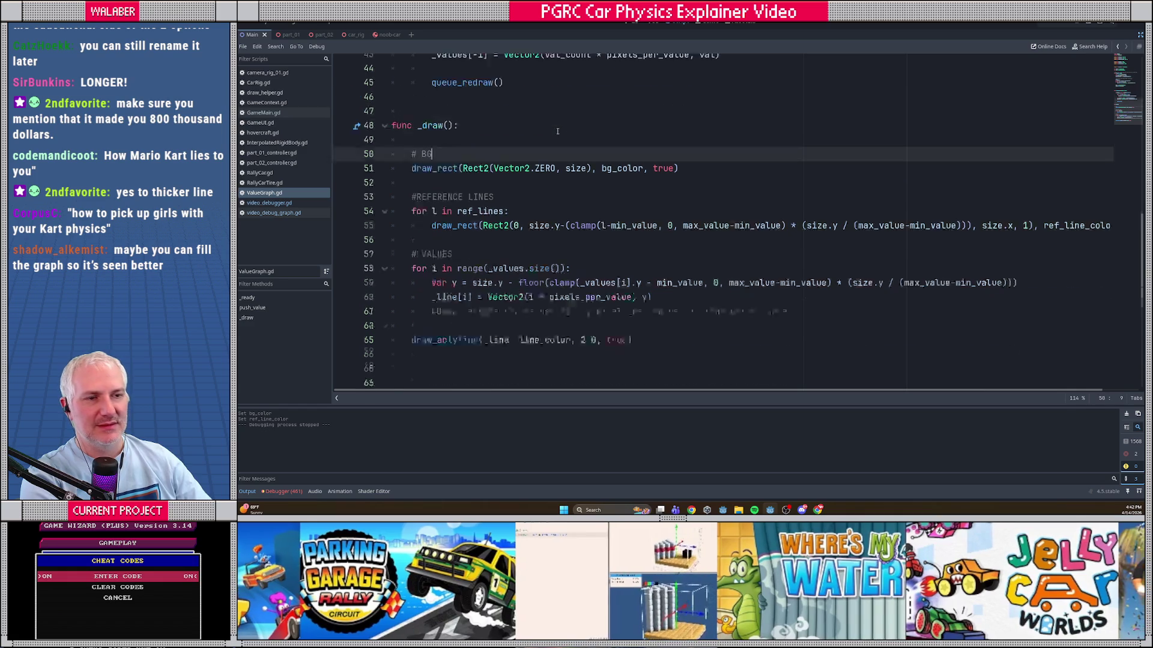
Step: Duplicate the ref_lines export and rename the copy to minor_ref_line_step := 5.0
scroll(561, 145, "up", 6)
scroll(560, 146, "up", 9)
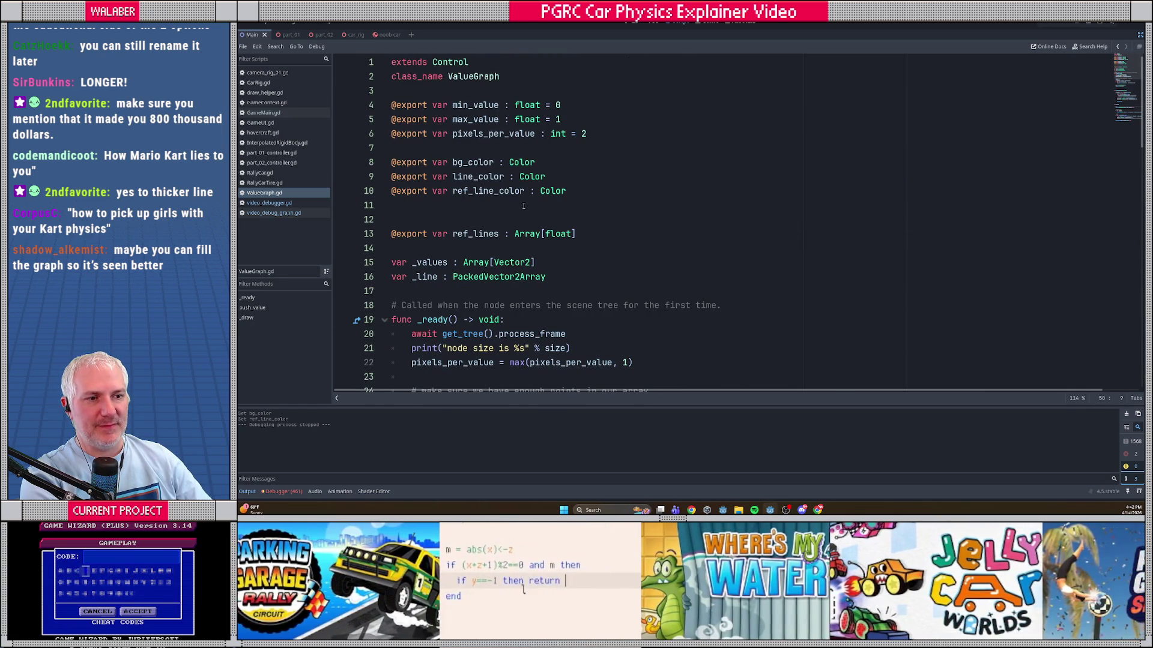
left_click(595, 233)
key("ctrl+shift+d")
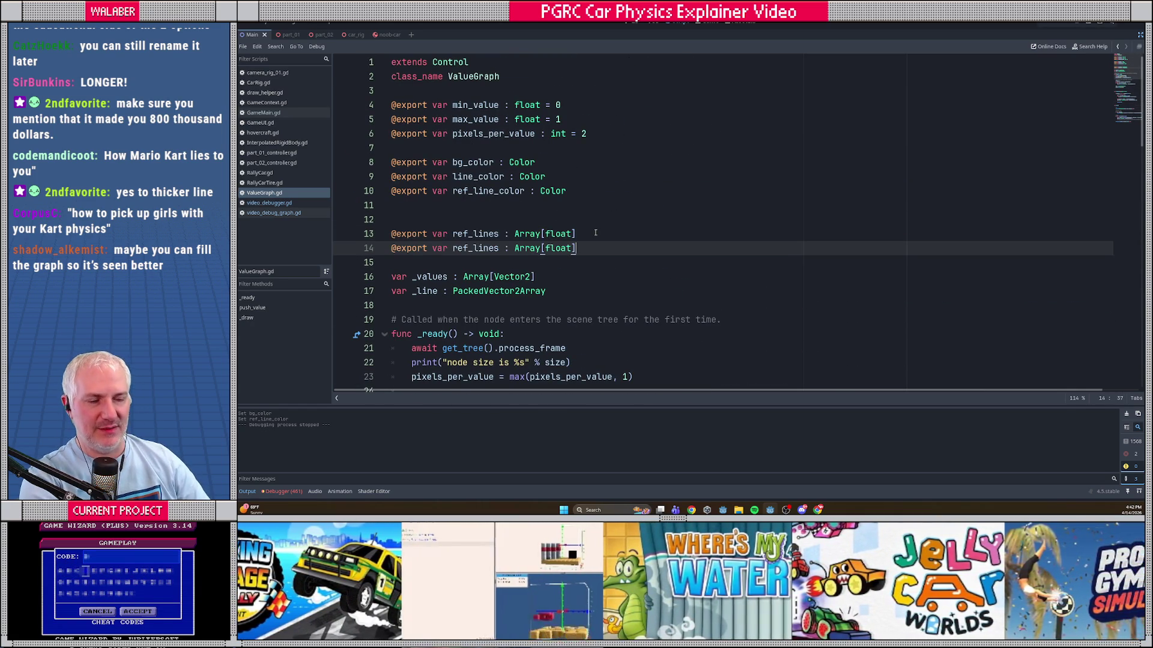
left_click(452, 248)
type("minor_")
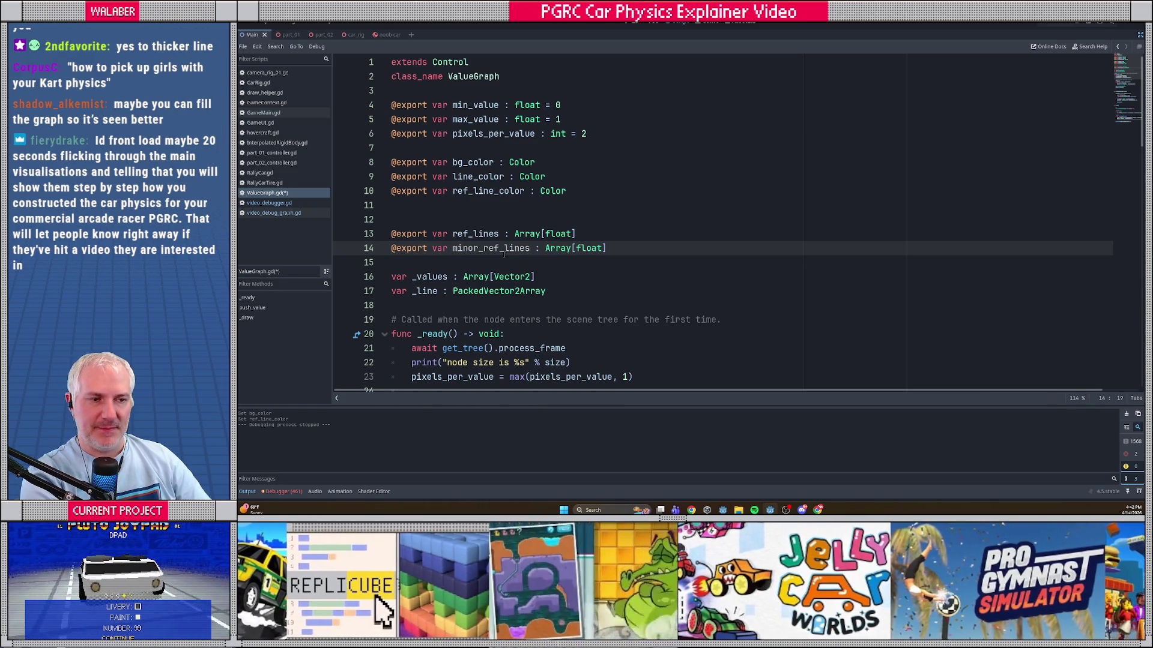
left_click_drag(525, 248, 710, 251)
type("_")
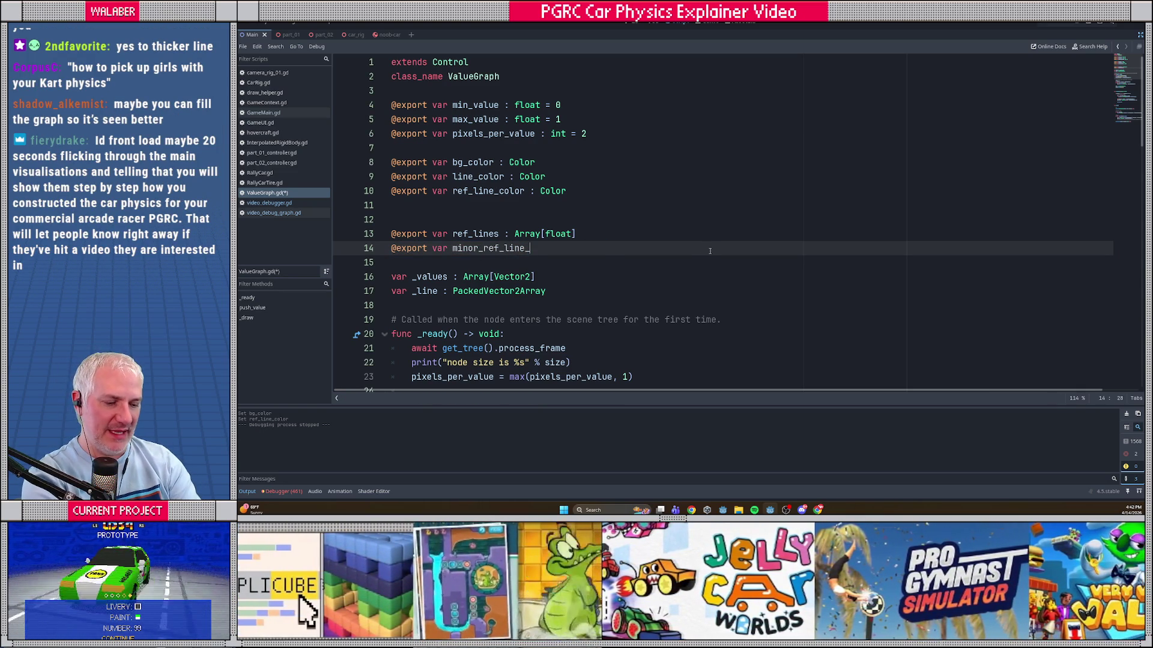
type("frequen")
key("BackSpace")
key("BackSpace")
key("BackSpace")
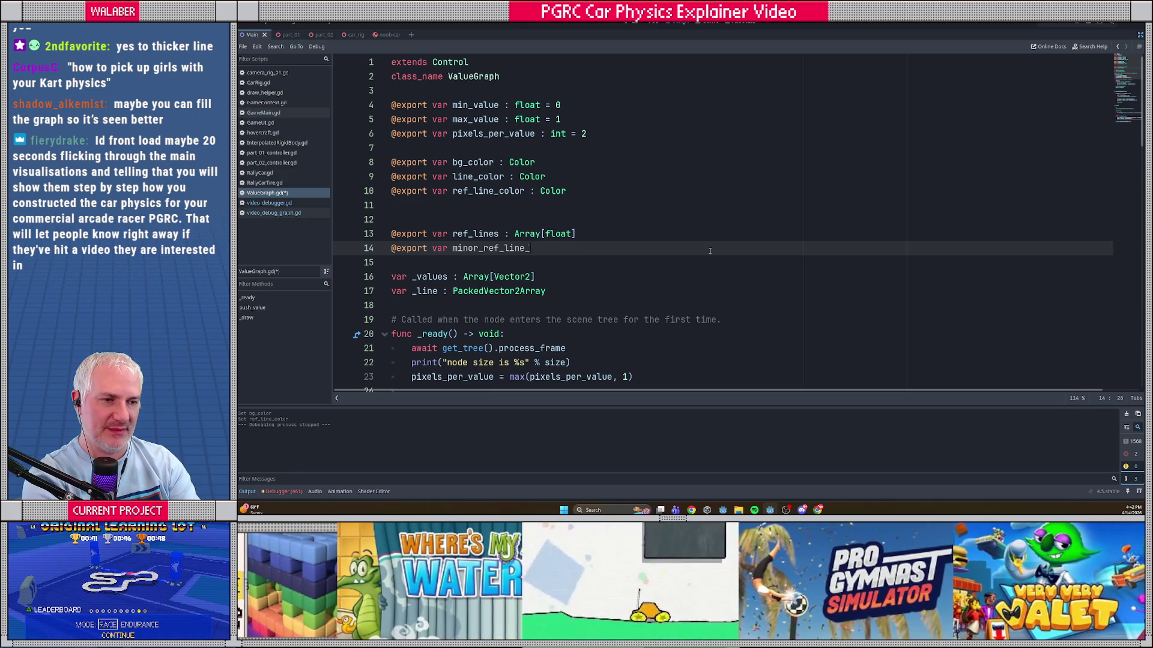
type("step := 5.0")
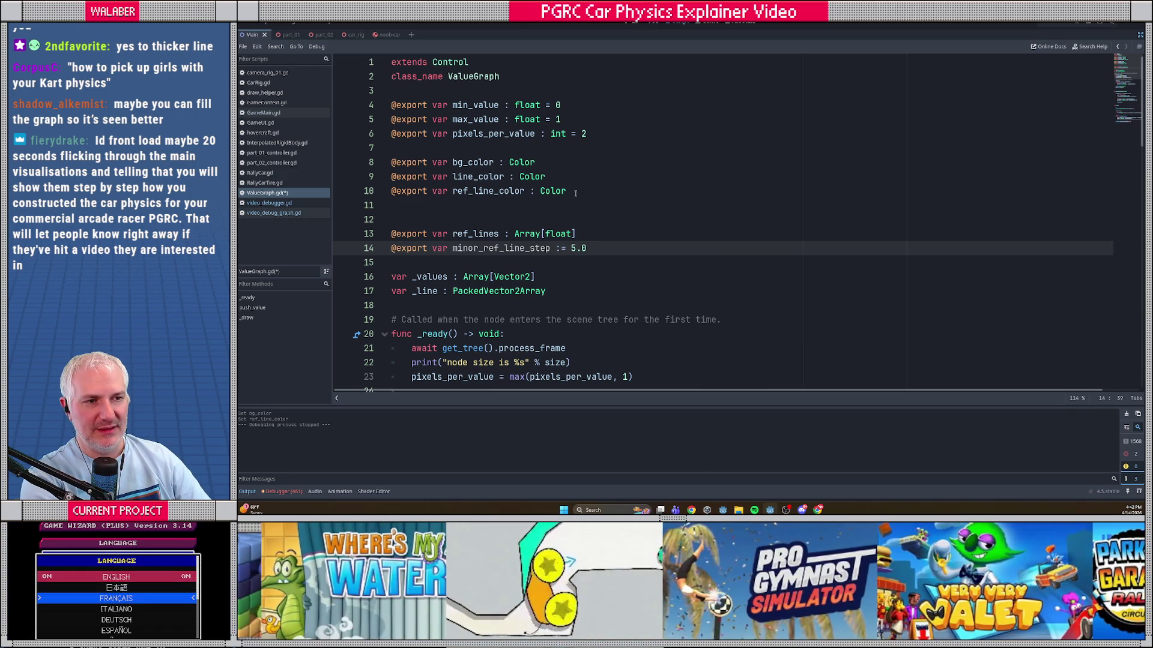
Step: Duplicate the ref_line_color export as minor_ref_line_color and save the script
left_click(594, 191)
key("ctrl+shift+d")
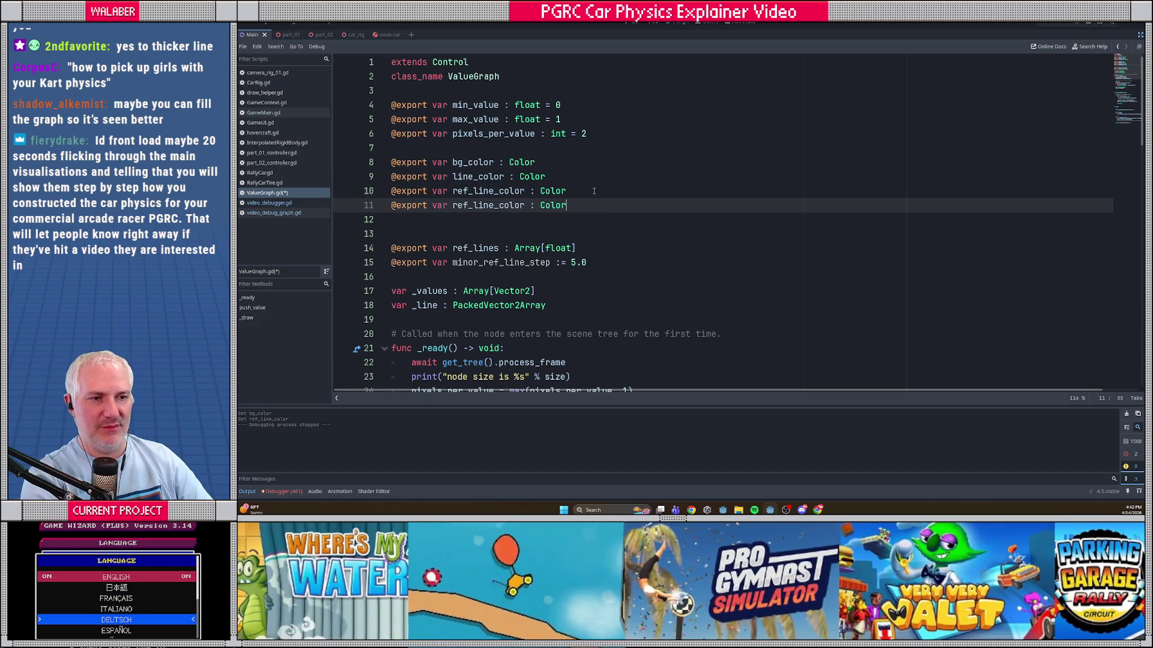
left_click(450, 208)
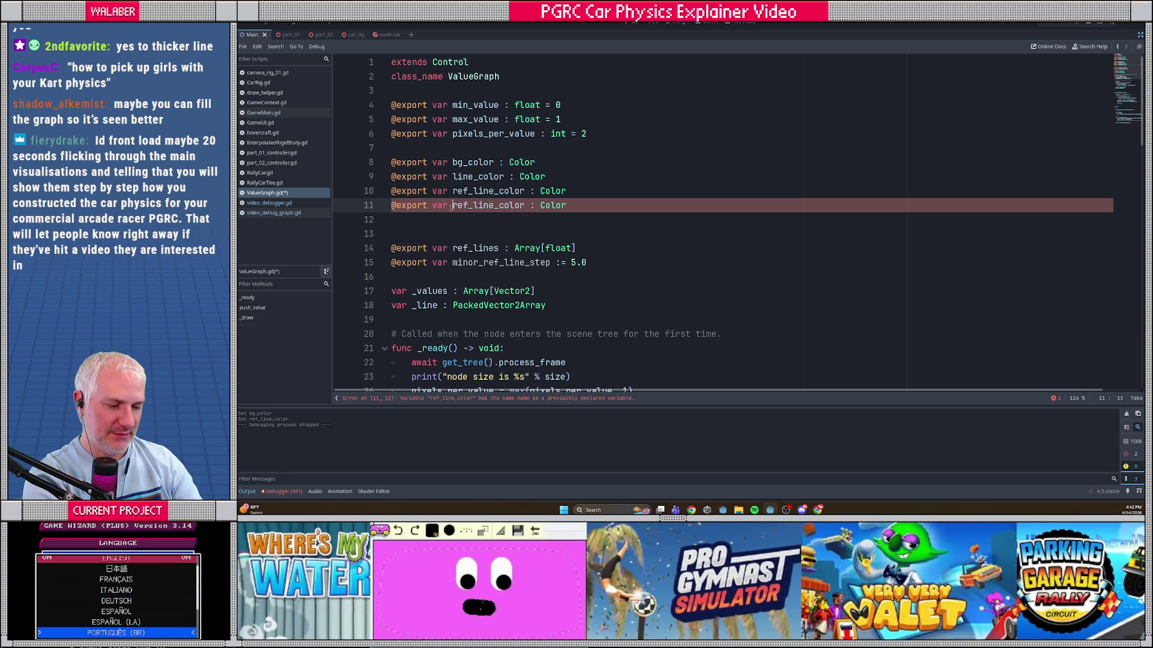
type("minor_")
key("ctrl+s")
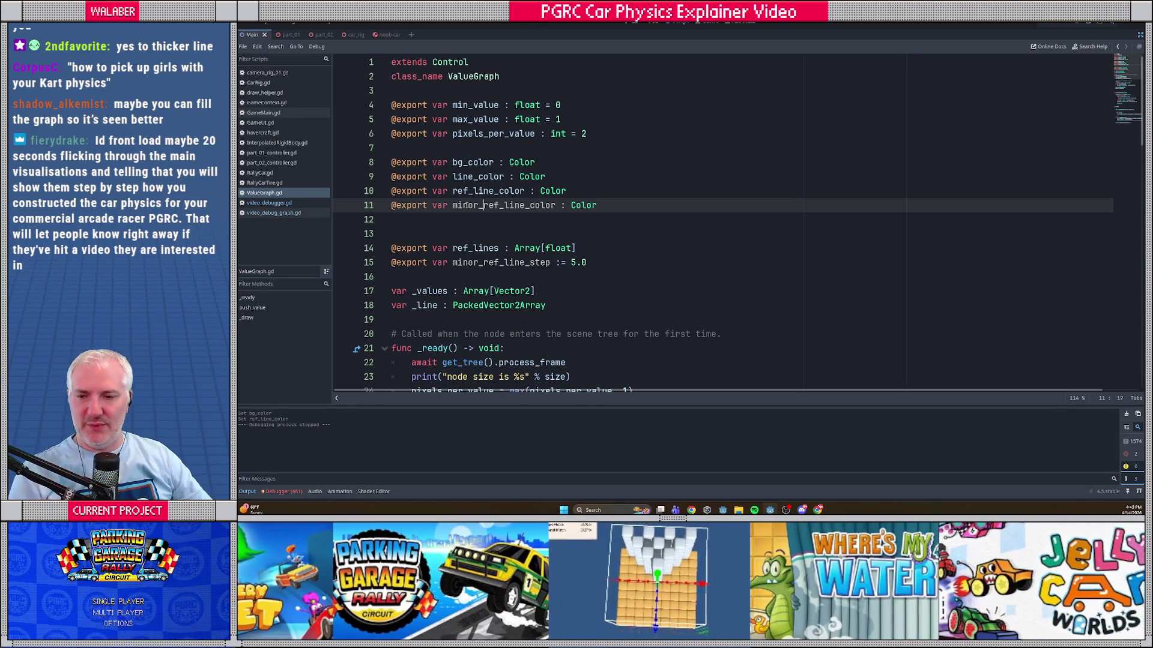
left_click(483, 220)
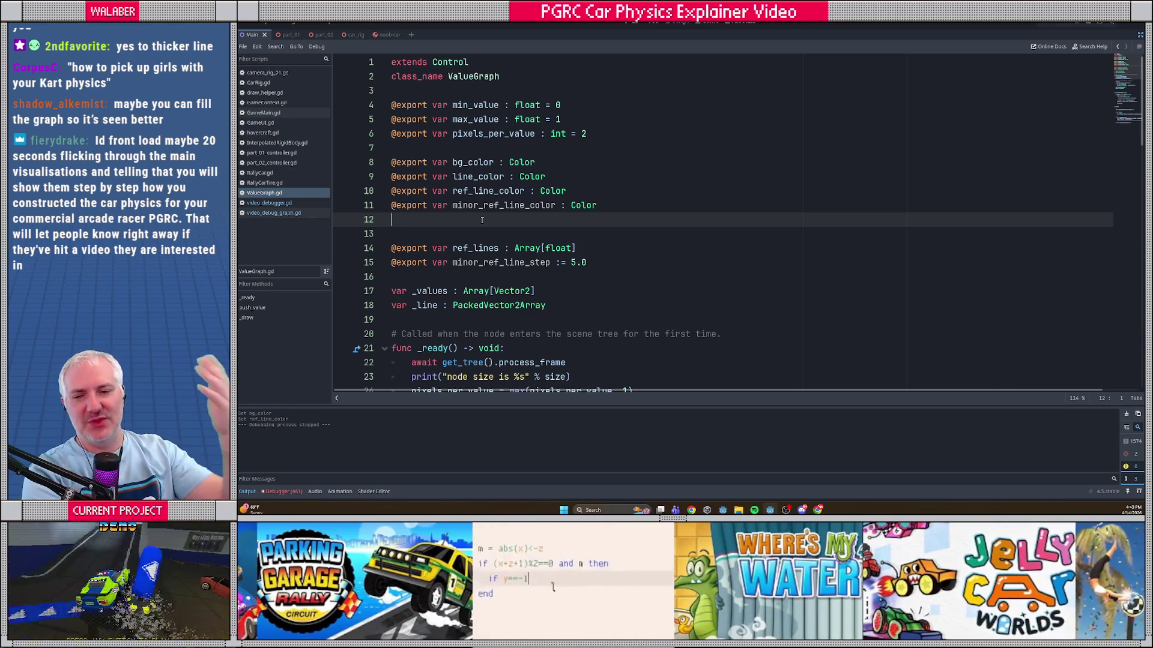
left_click(509, 209)
left_click(471, 220)
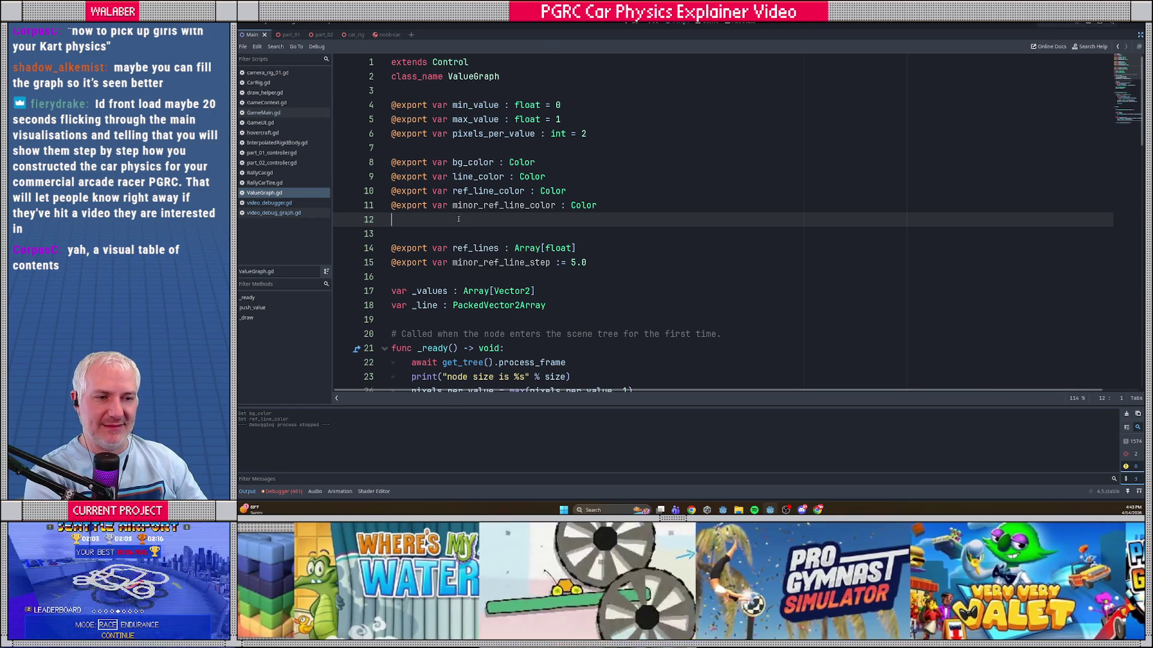
Step: Scroll past _ready to _draw and put the caret after the background fill line
scroll(459, 220, "down", 3)
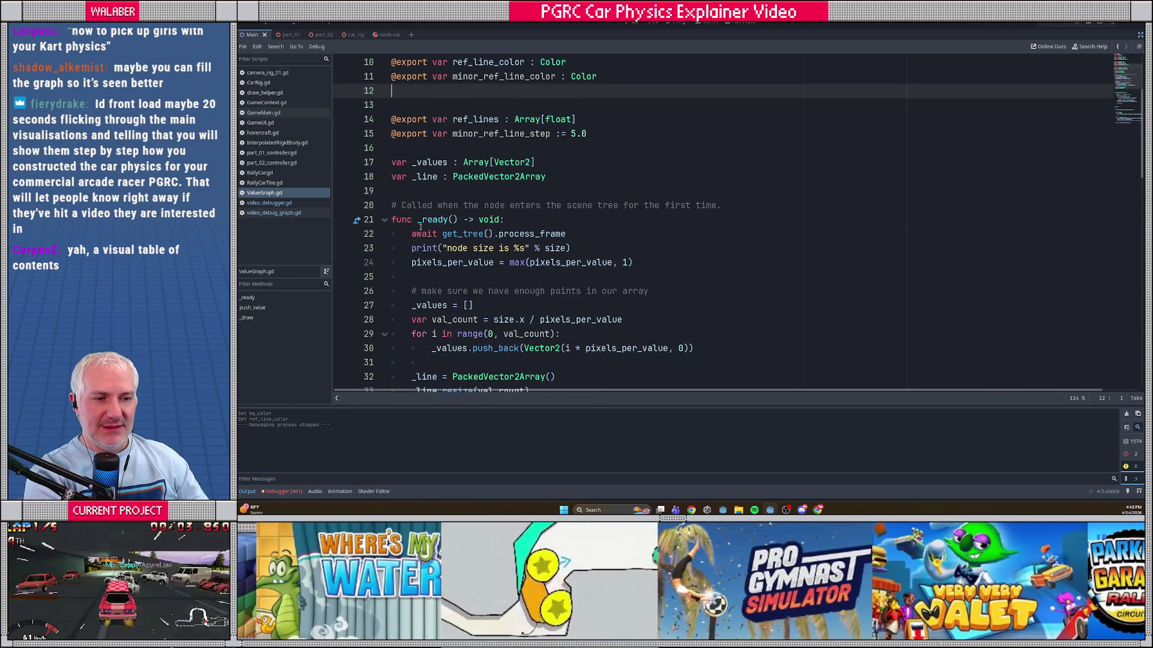
scroll(418, 231, "down", 1)
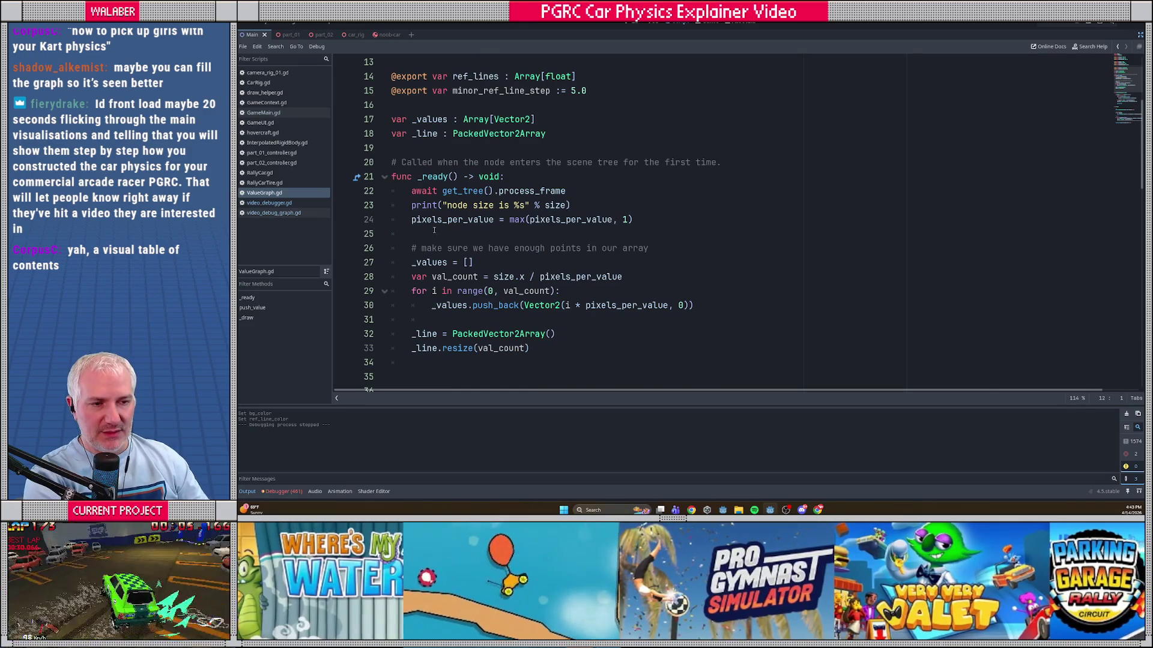
left_click(430, 230)
scroll(420, 233, "down", 7)
scroll(415, 231, "down", 3)
scroll(415, 220, "down", 1)
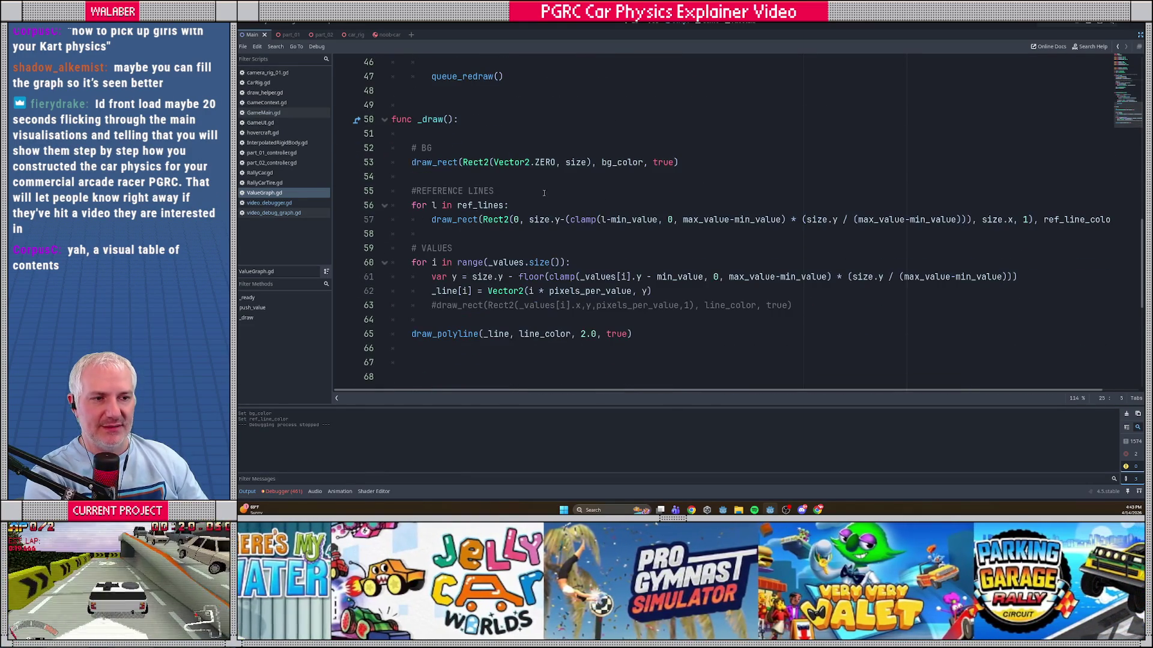
left_click(692, 165)
Step: Add a '# minor reference lines' comment and a loop over range(min_value, max_value, minor_ref_line_step)
key("Return")
key("Return")
type("# mi")
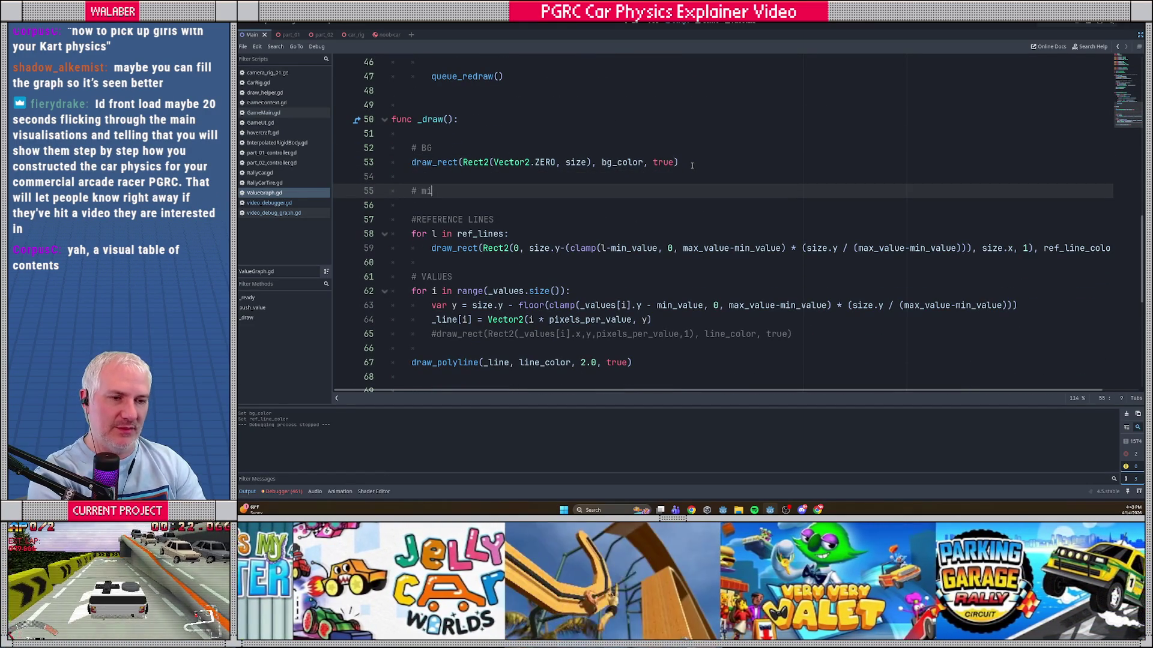
type("nor reference lines")
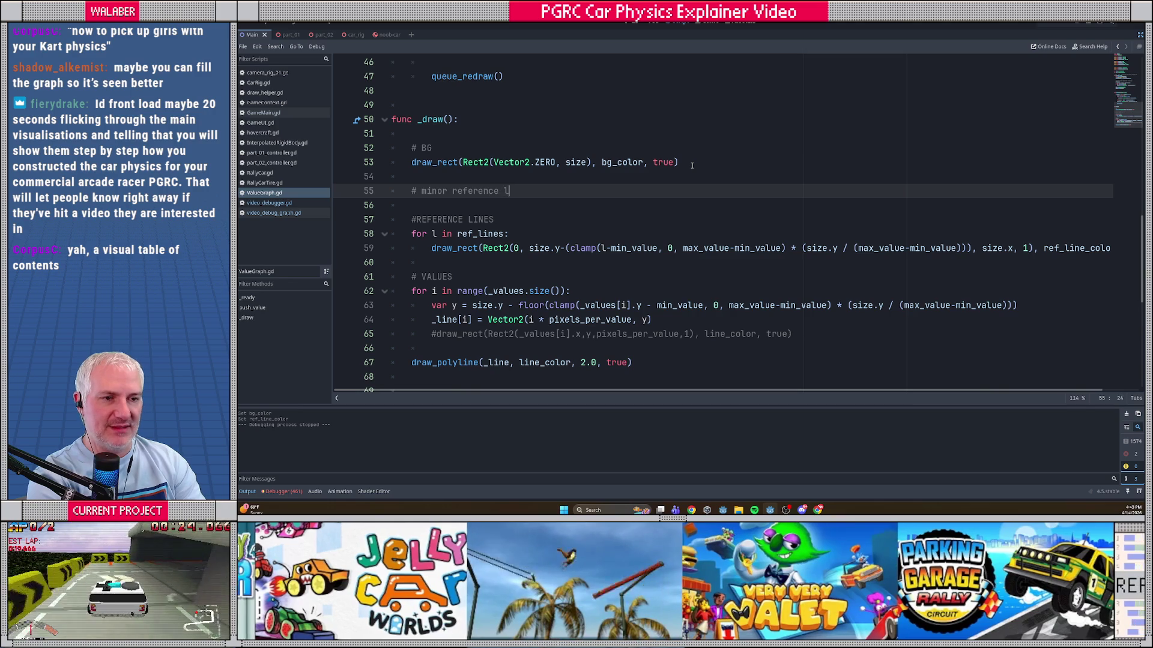
key("Return")
type("for ")
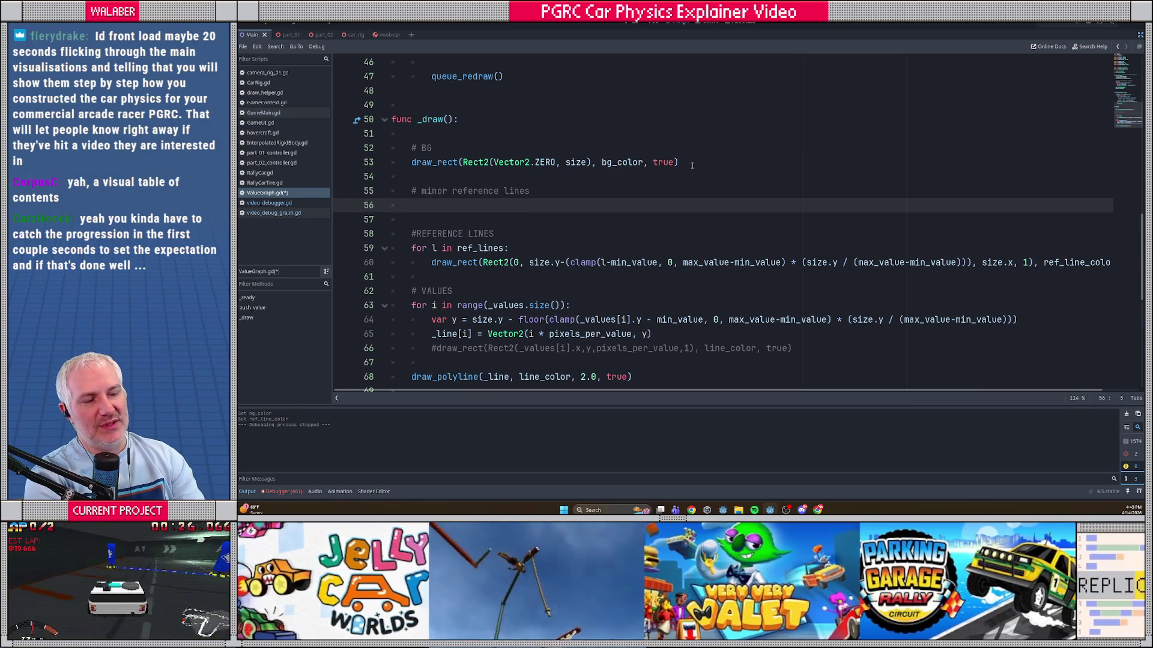
type("l")
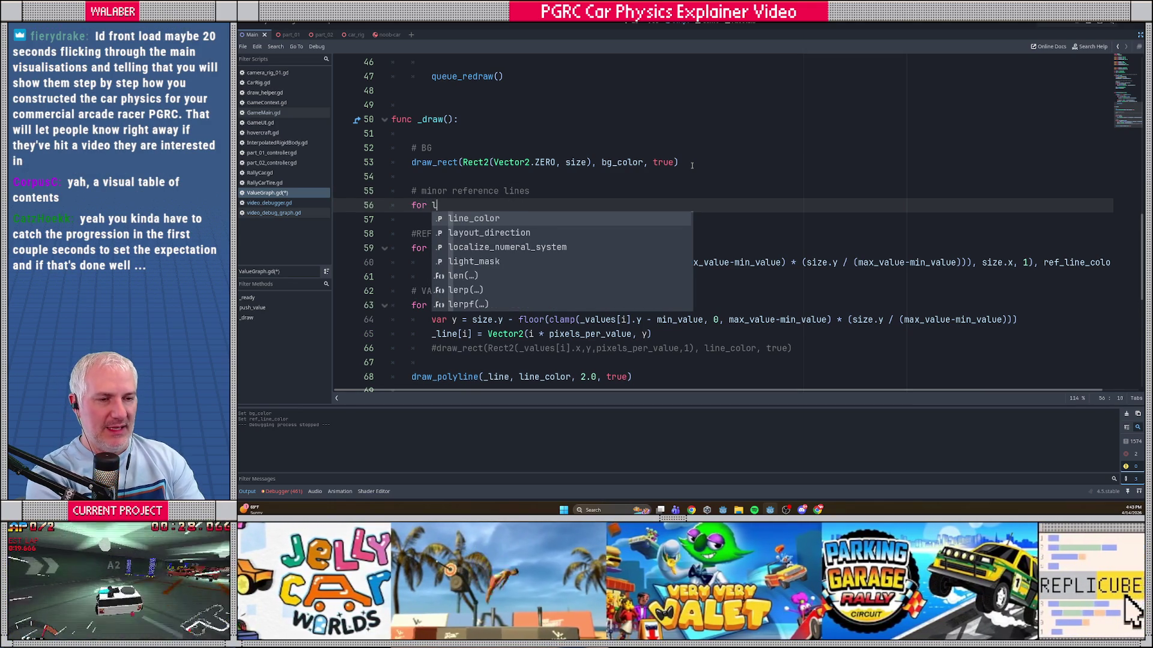
type(" in range(")
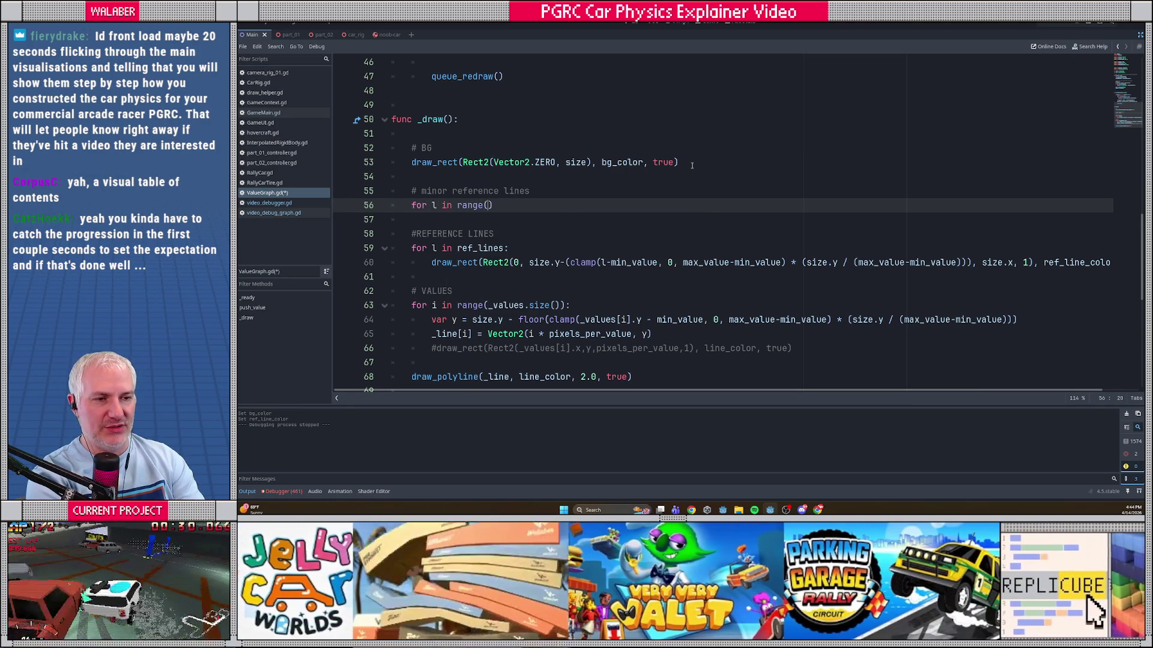
type("min")
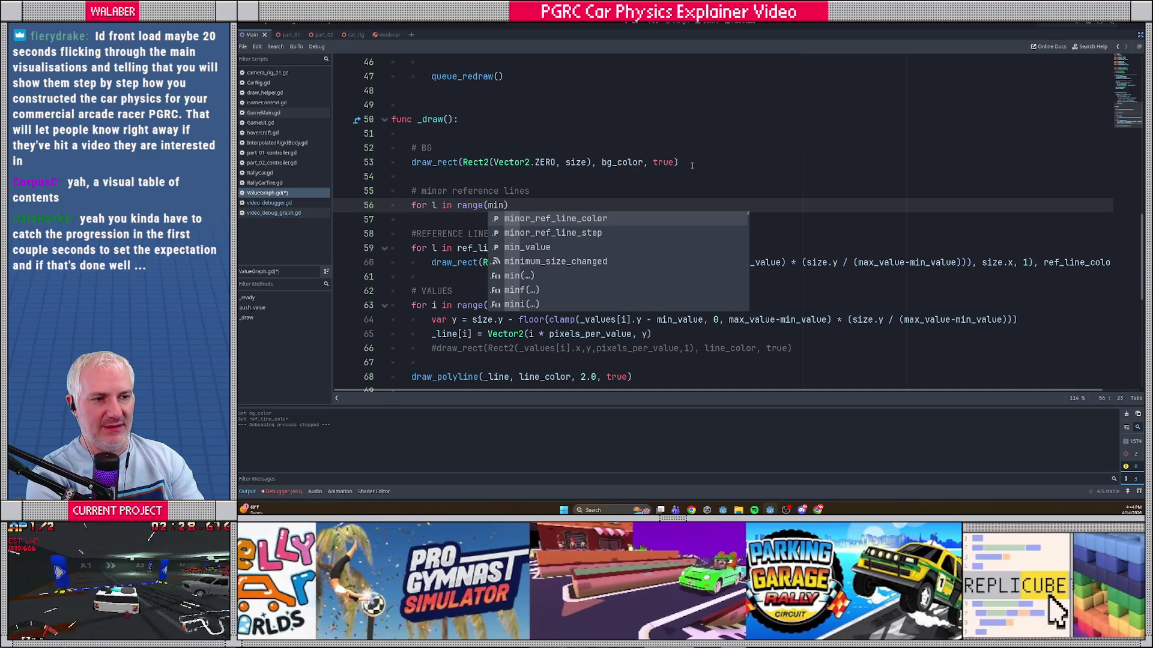
type("_va")
key("Return")
type(",")
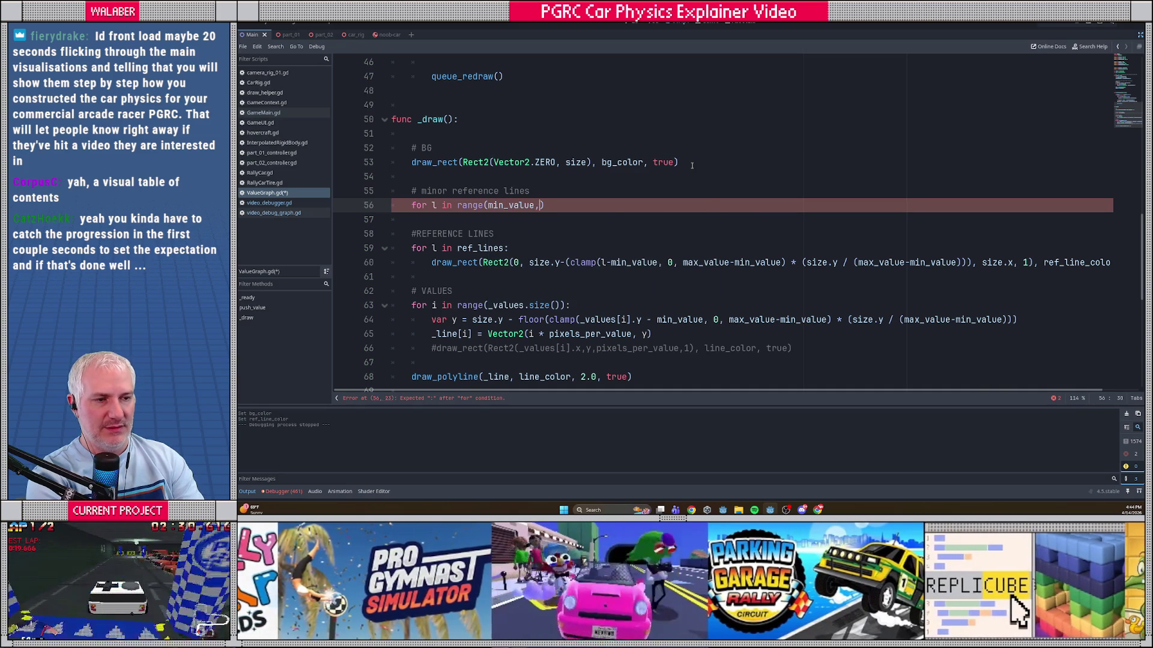
type(" ma")
key("Return")
type(", ")
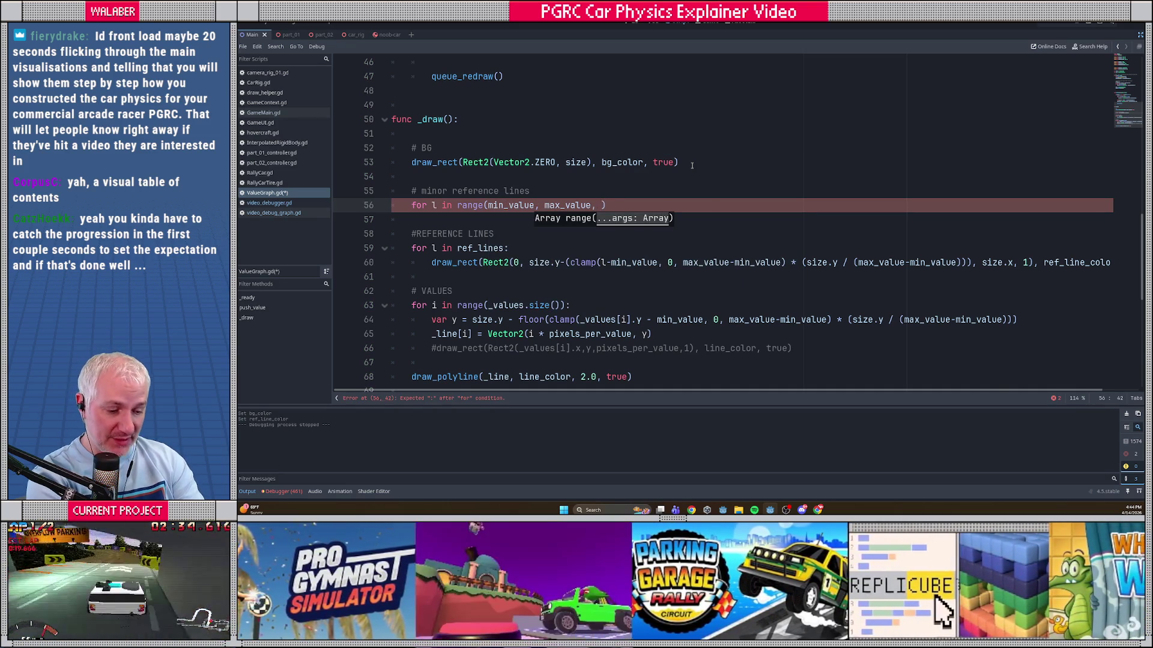
type("min")
key("Down")
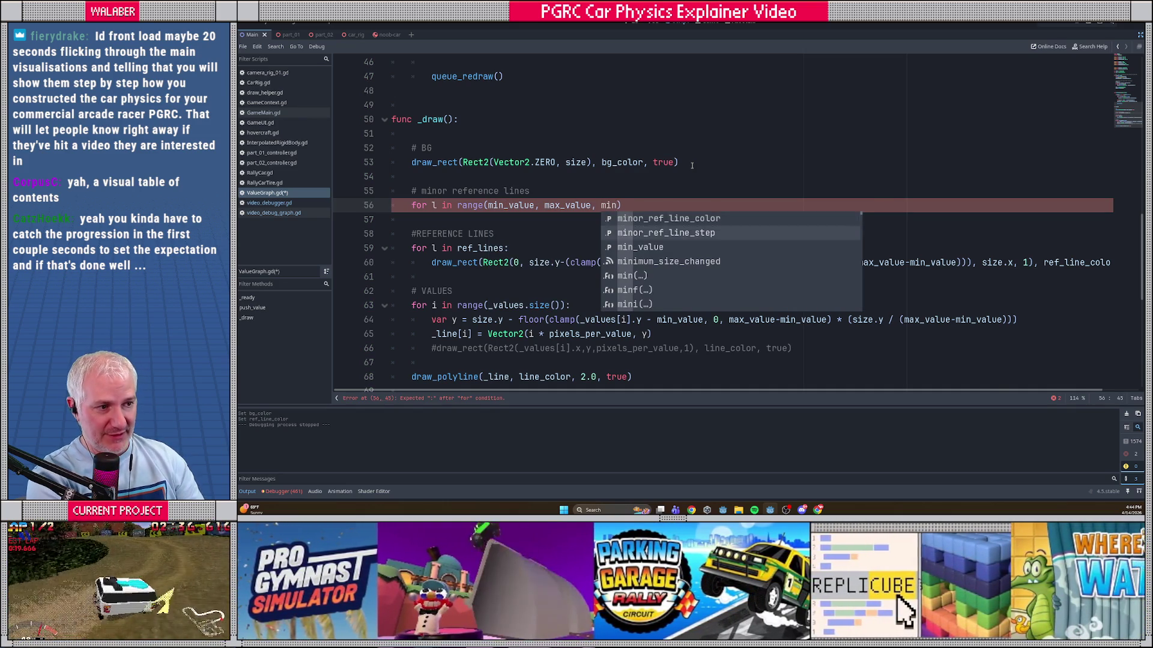
key("Return")
key("End")
type(":")
key("Return")
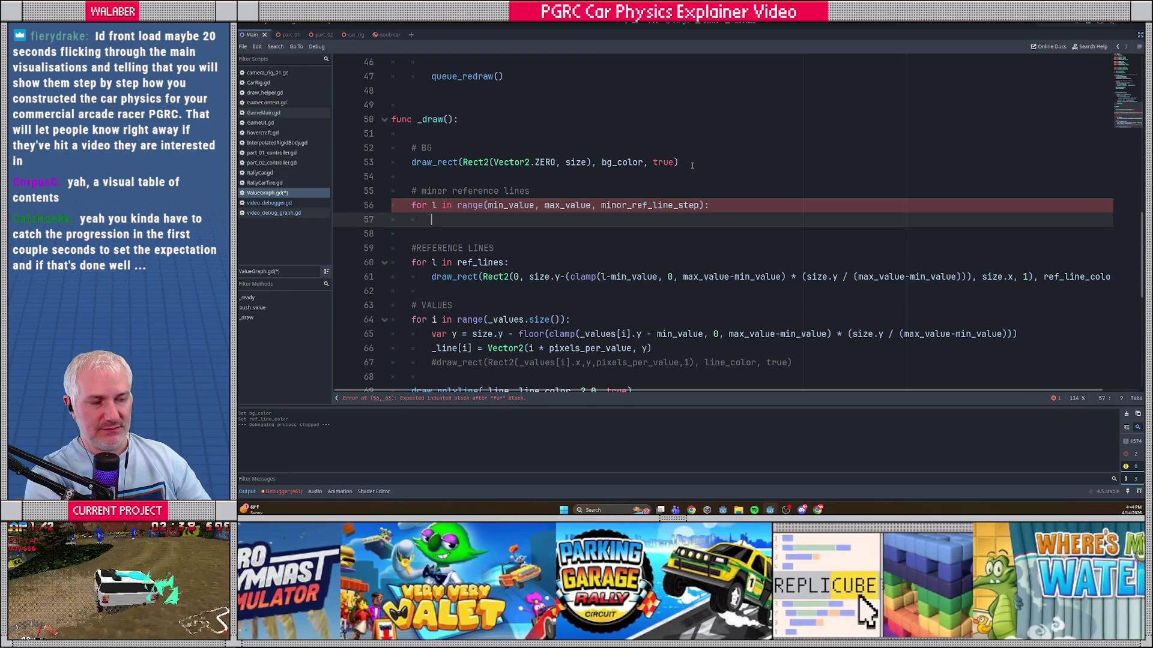
Step: Copy the reference-line draw_rect into the loop, switch its colour to minor_ref_line_color, and save
left_click_drag(428, 277, 432, 290)
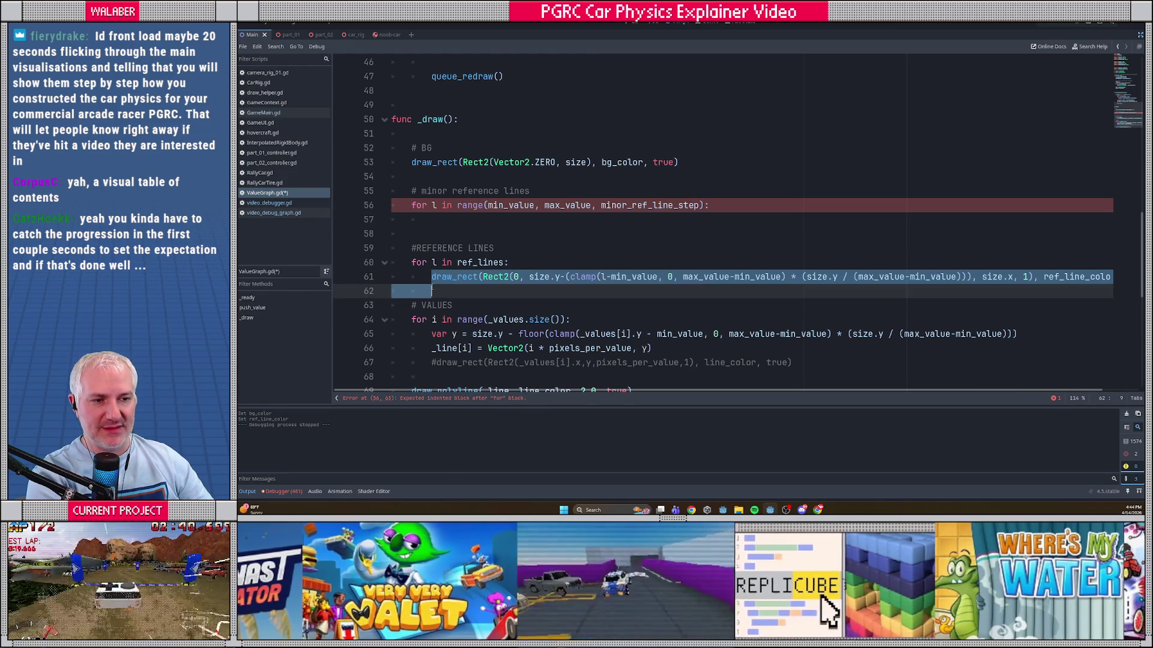
key("ctrl+c")
left_click(445, 218)
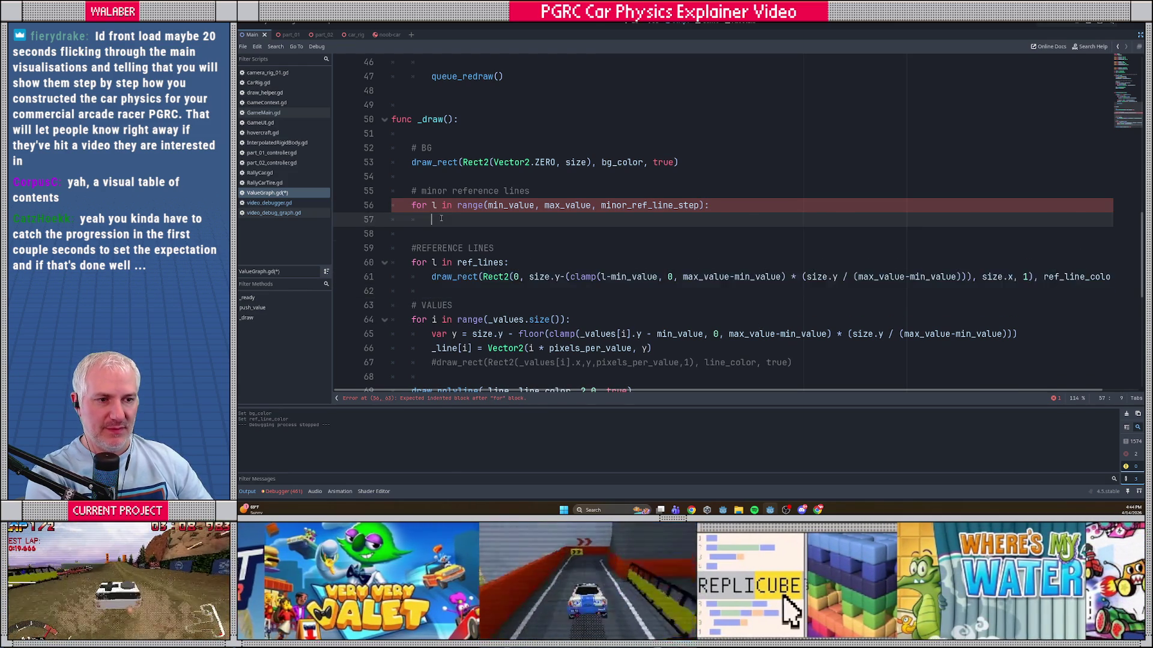
key("ctrl+v")
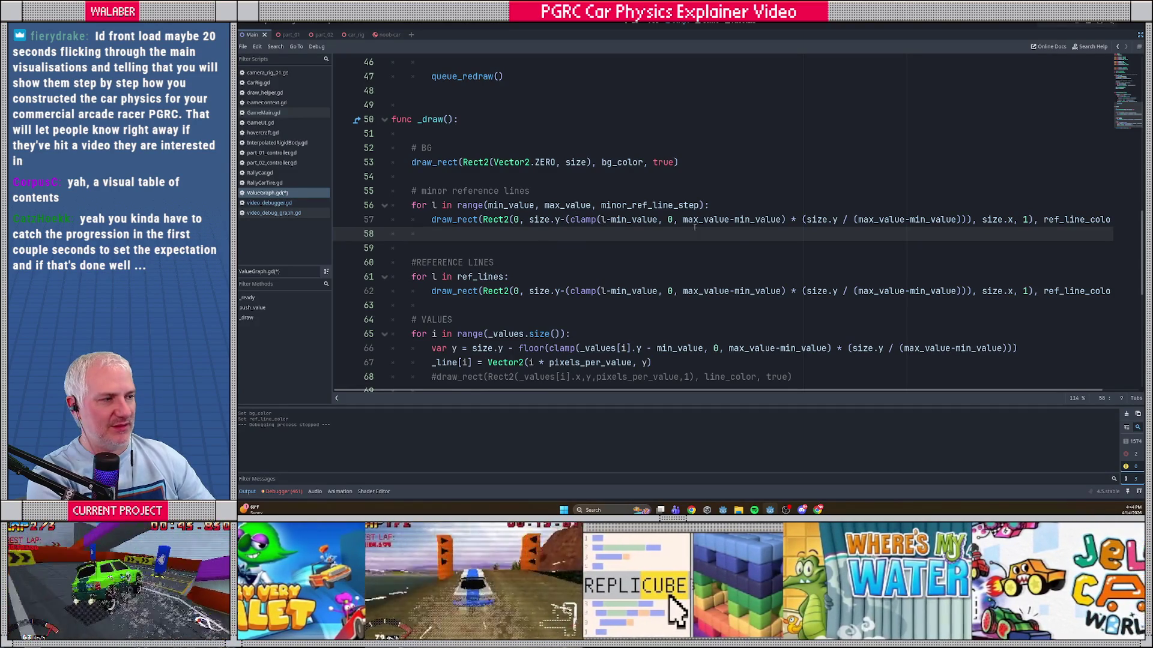
left_click(1043, 221)
type("minor_")
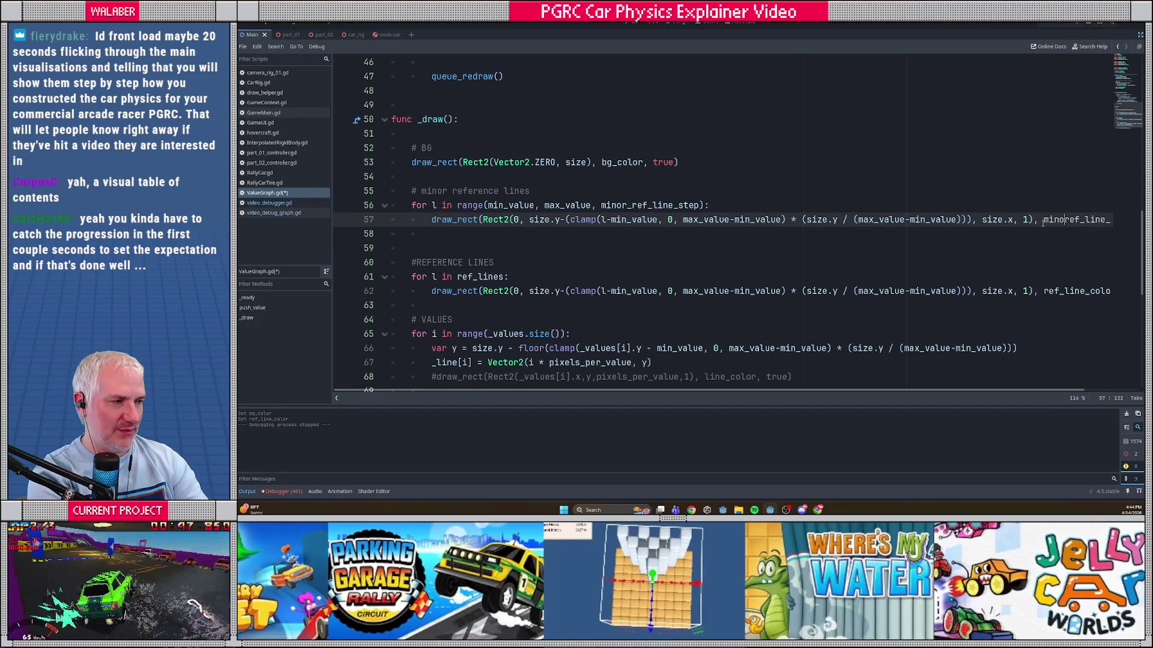
key("ctrl+s")
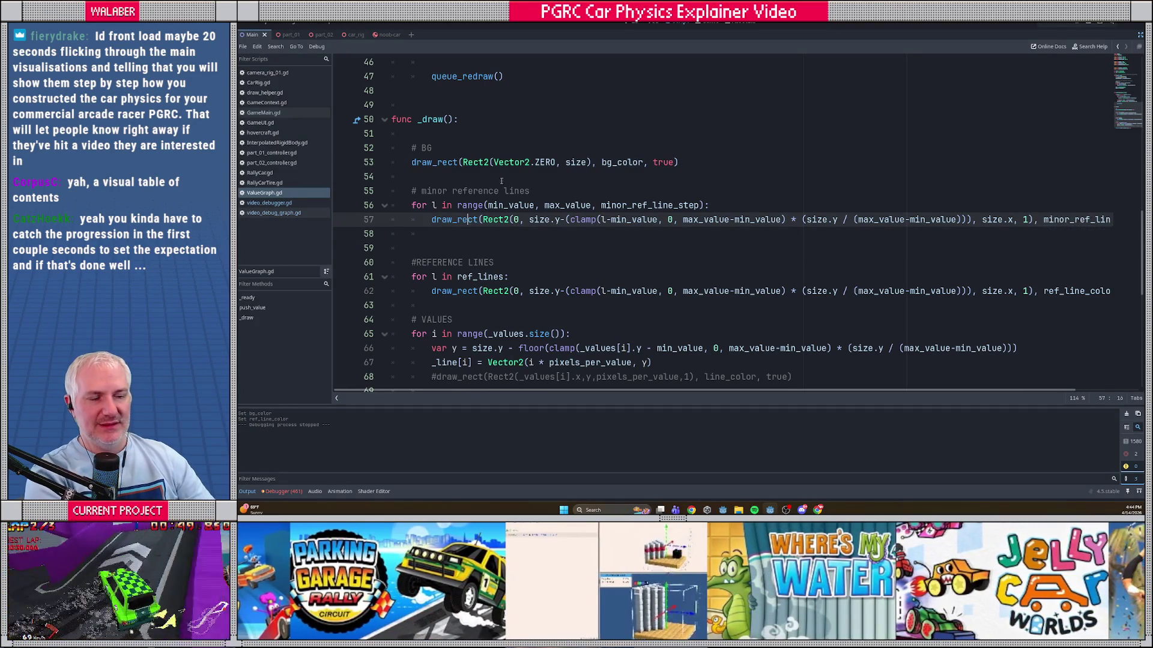
left_click(506, 168)
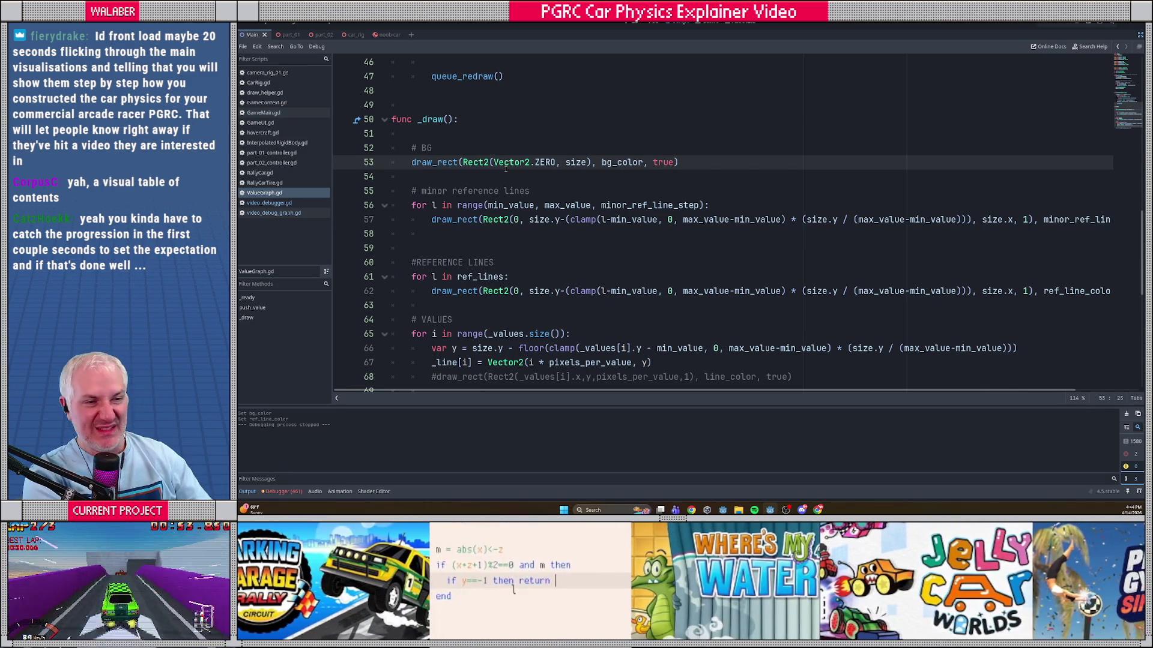
left_click(1139, 48)
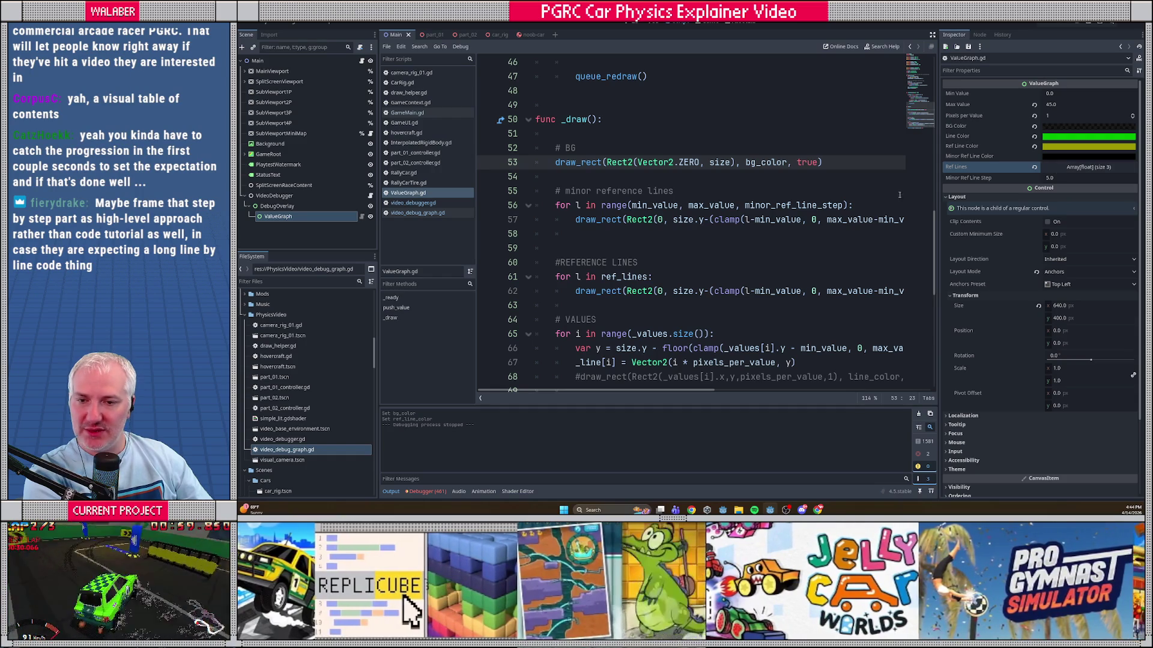
Step: Run the racing game with F5 to check the new minor reference lines
left_click(703, 194)
key("F5")
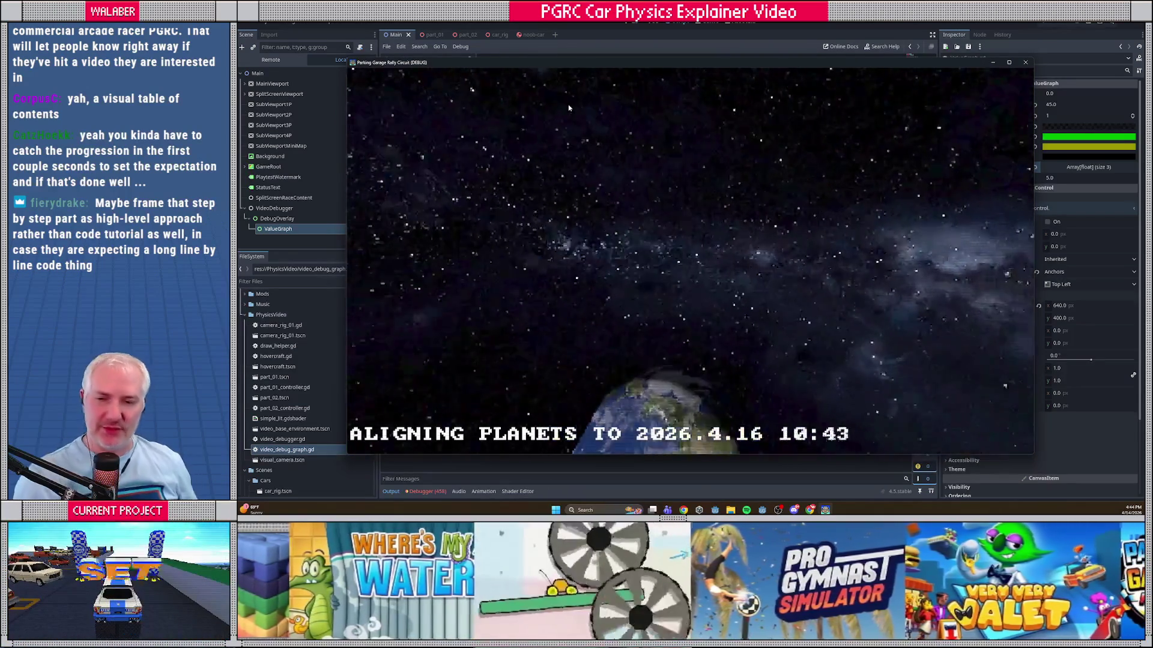
Step: Start a European Tour race on Naples Cave Park driving the Tatsugi Zippi
key("Return")
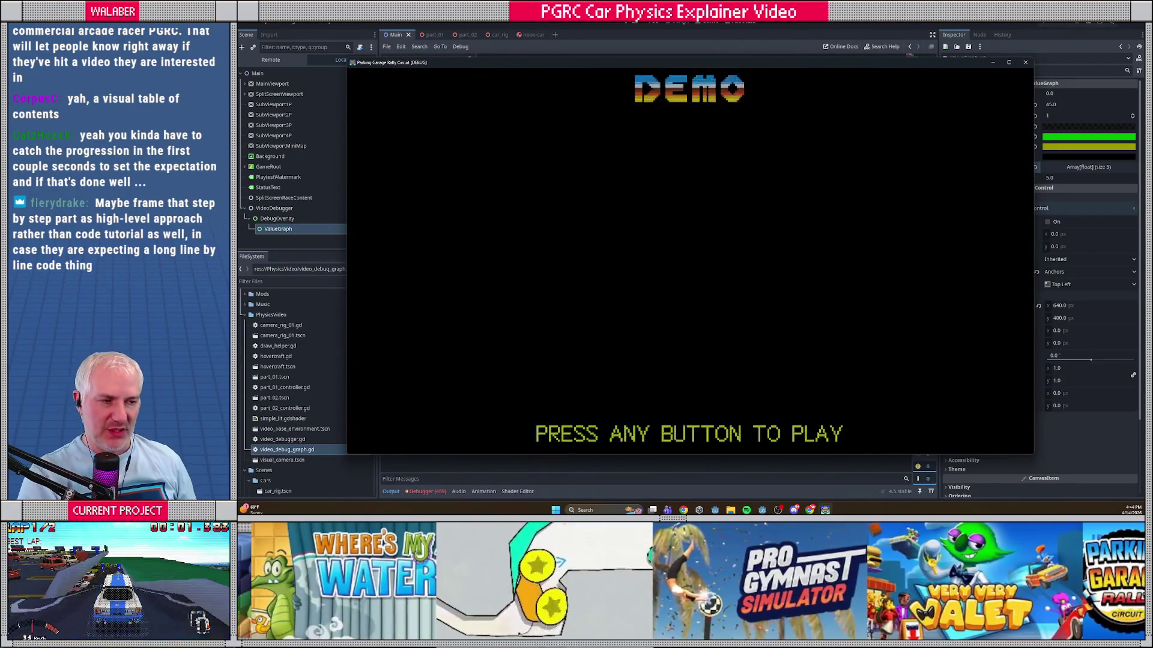
key("Return")
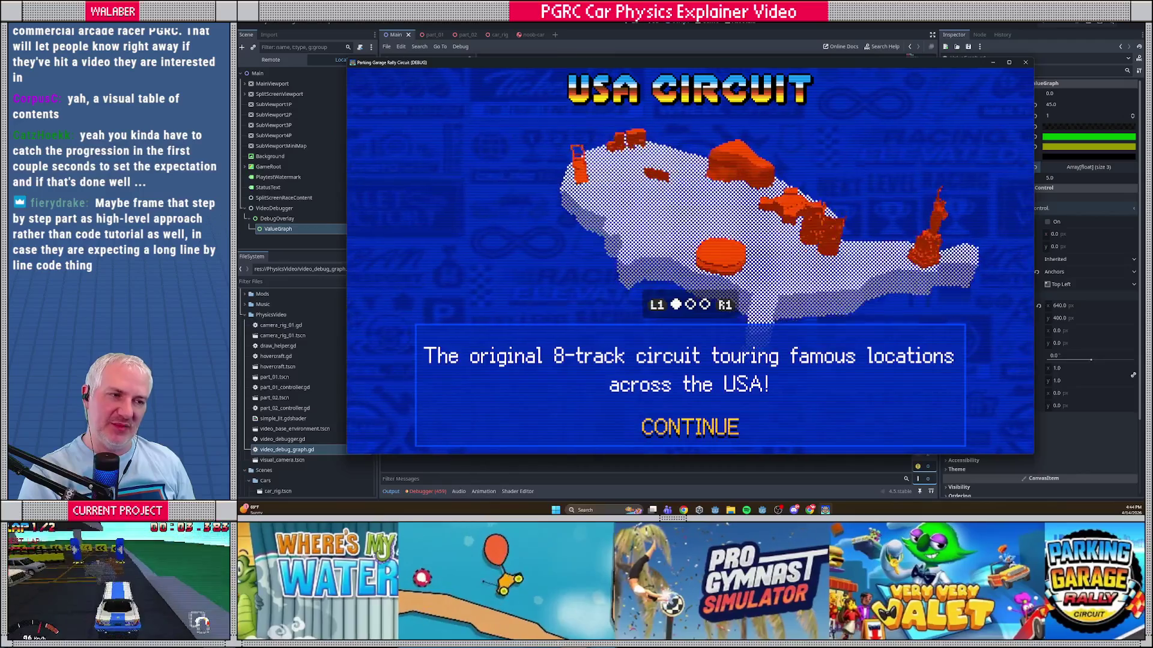
key("Right")
key("Right")
key("Return")
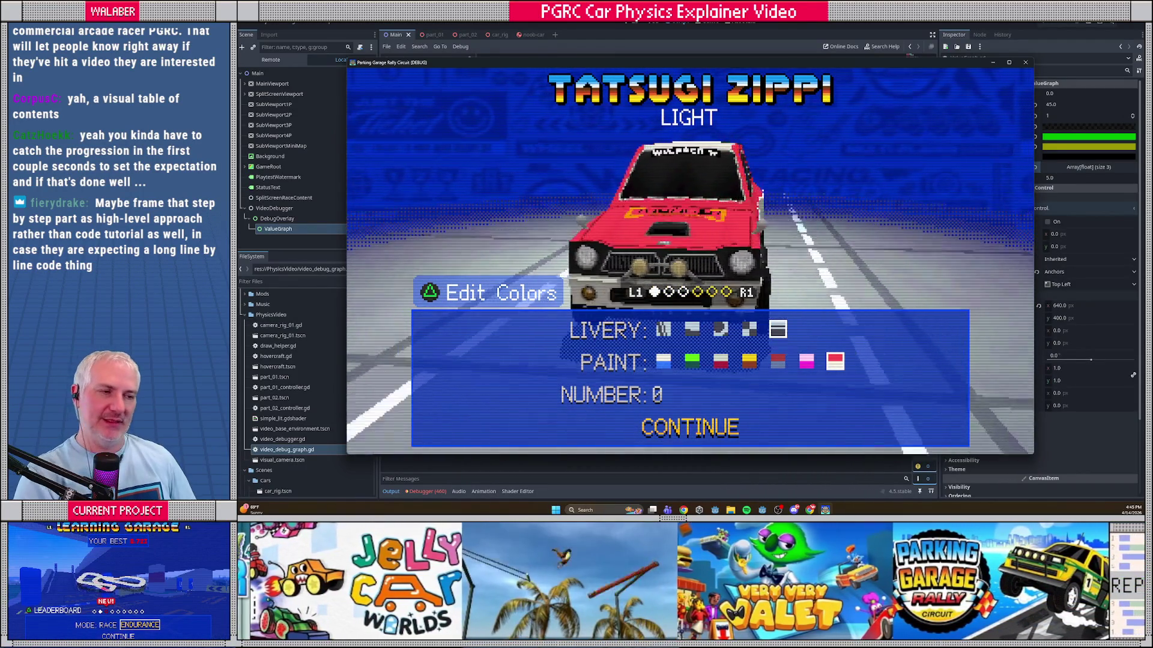
key("Right")
key("Left")
key("Return")
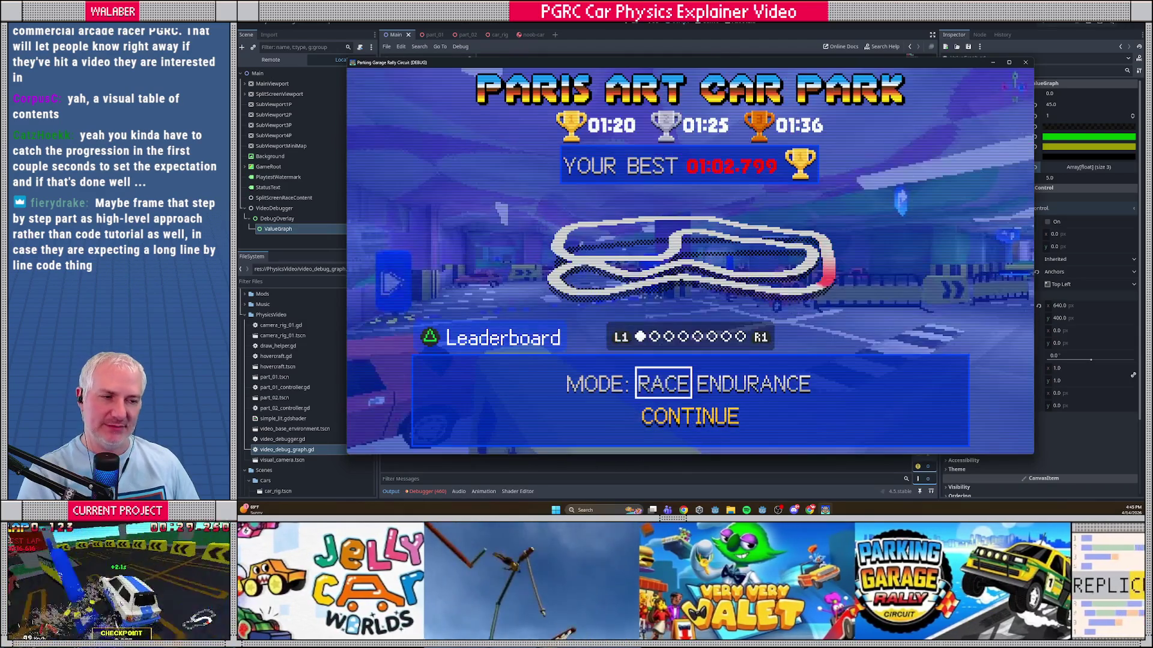
key("Right")
key("Right")
key("Right")
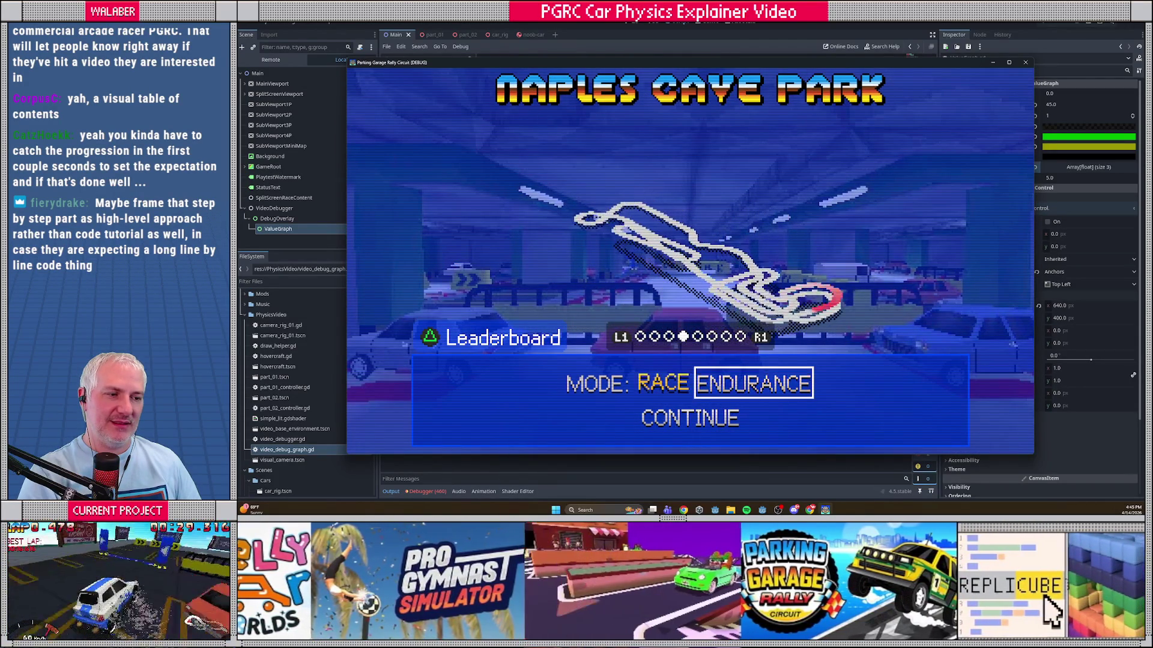
key("Return")
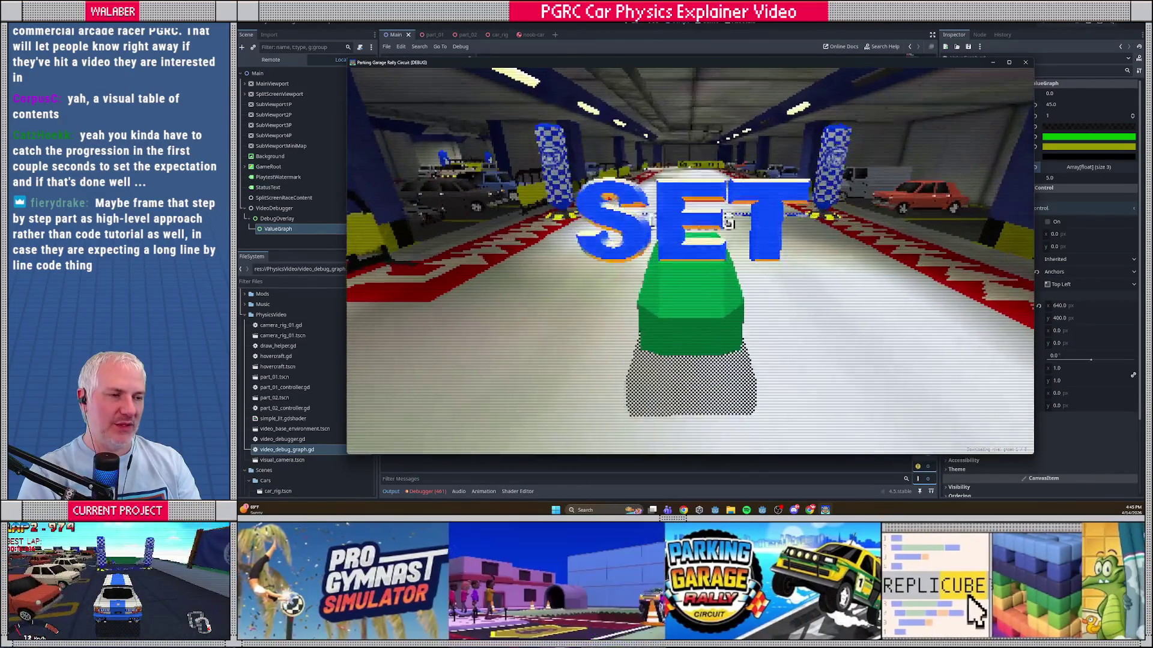
Step: Drive briefly to watch the speed graph, then break at line 57 of ValueGraph.gd
key("Up")
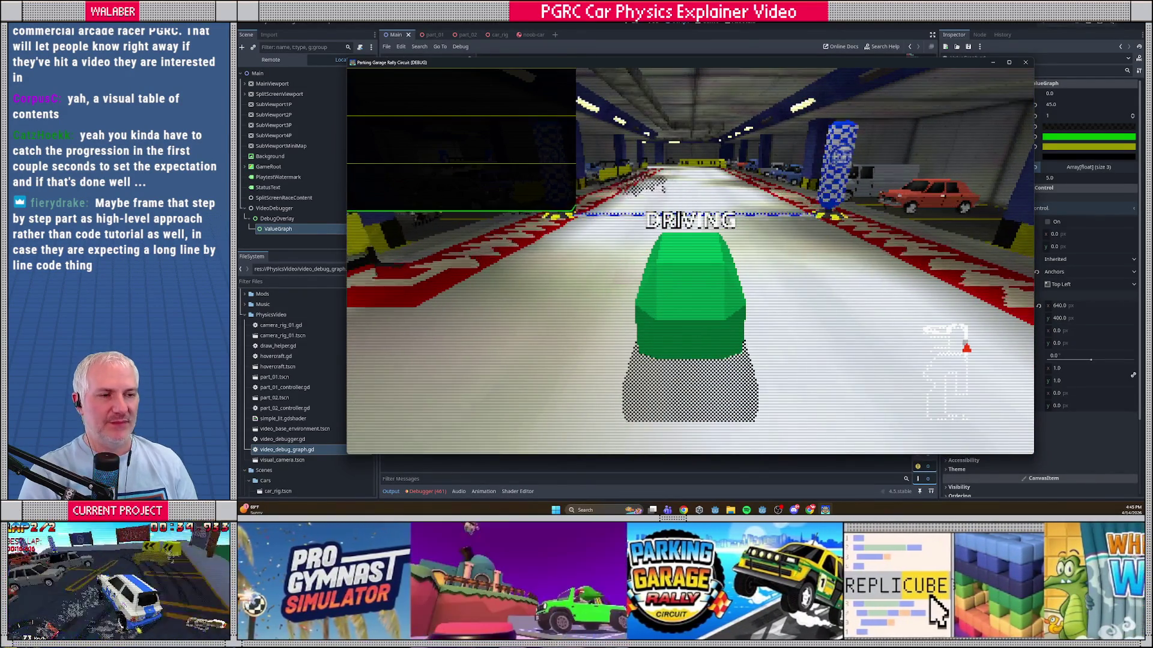
key("Right")
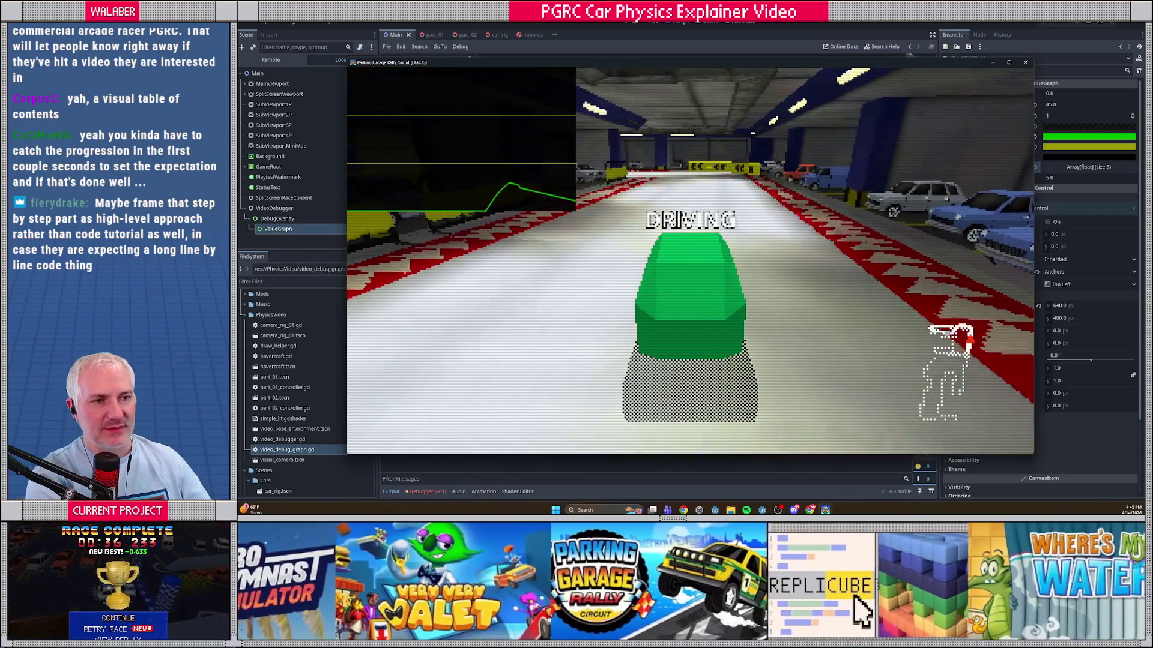
key("F8")
left_click(487, 221)
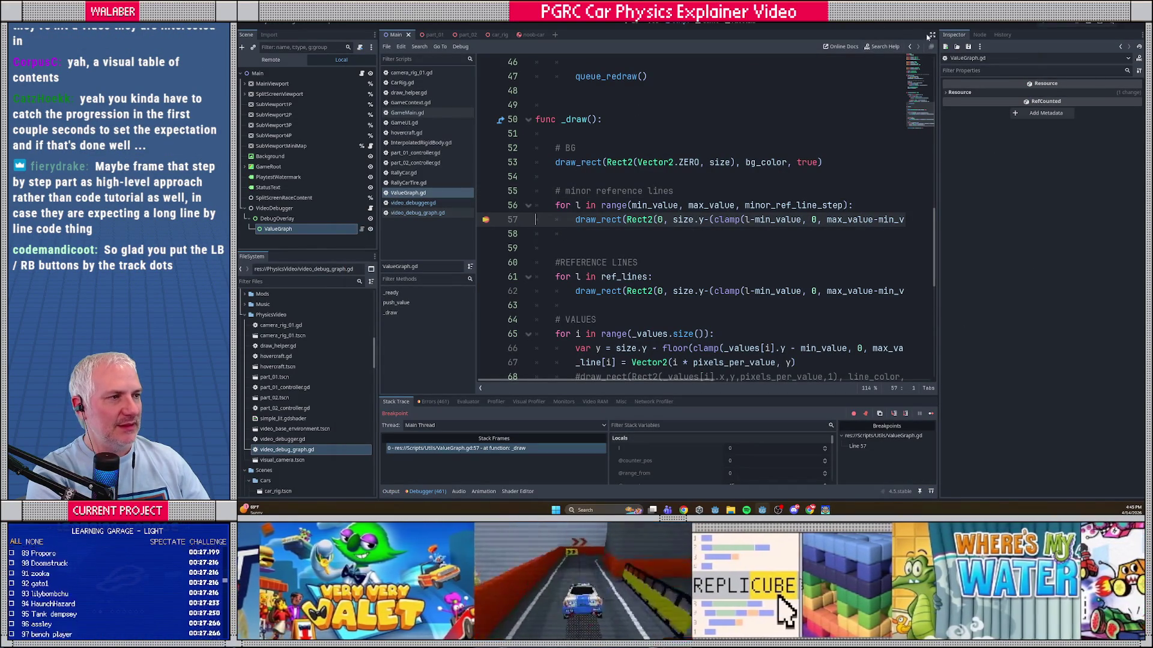
Step: Clear the line 57 breakpoint and resume the paused race
left_click(932, 35)
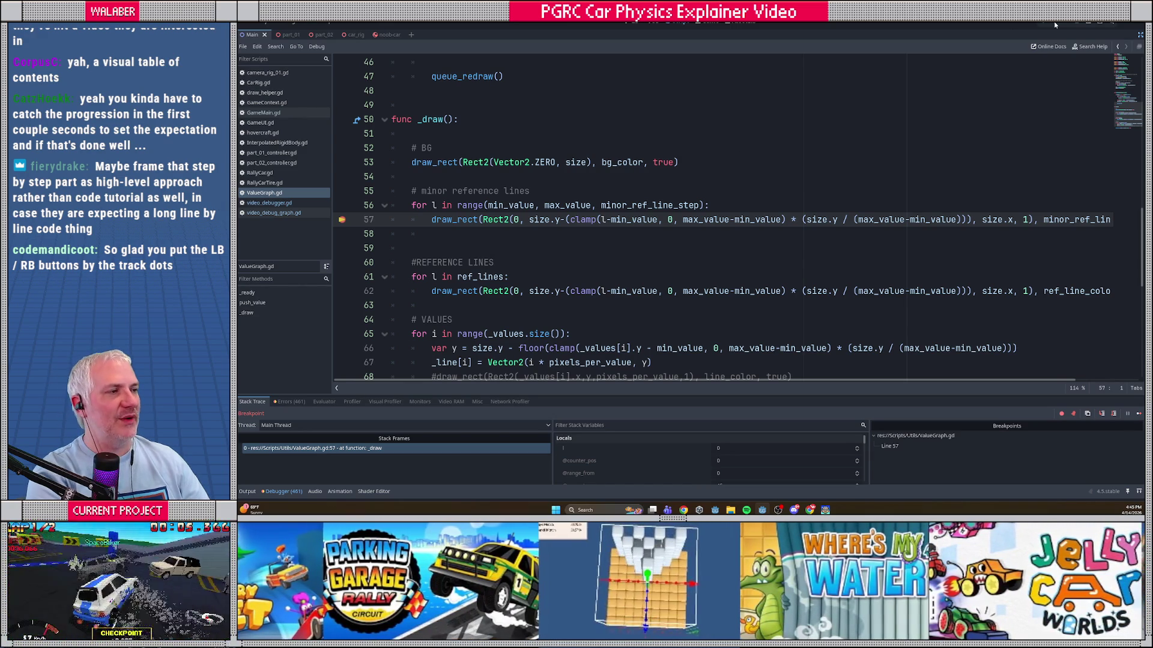
key("F9")
left_click(466, 243)
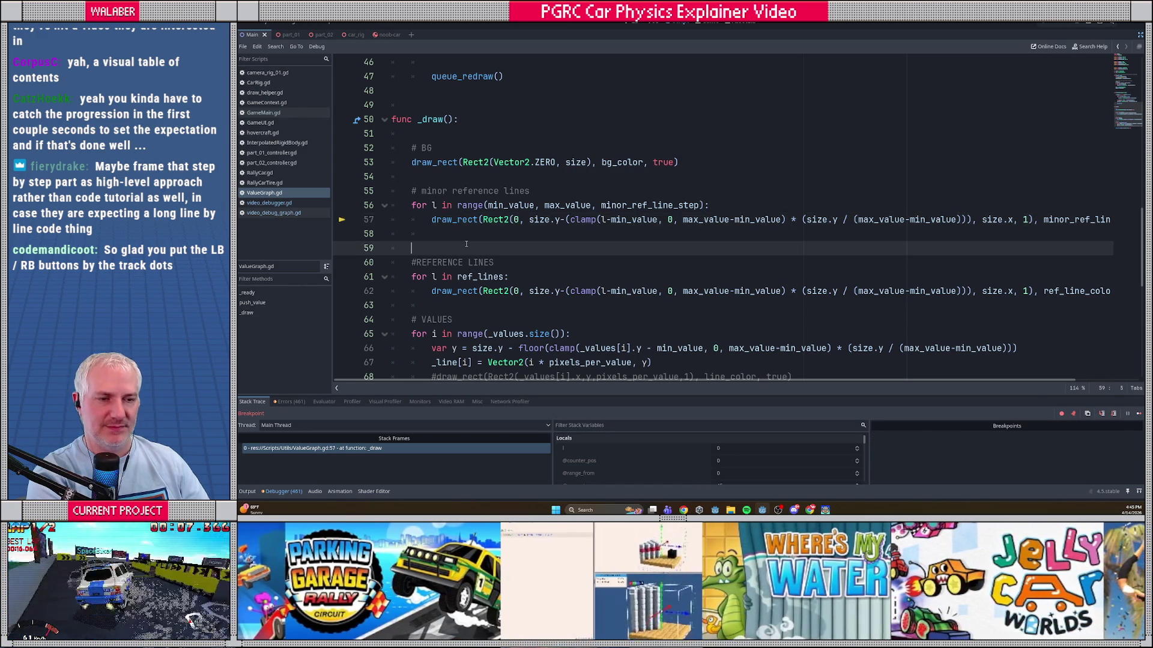
key("F12")
Step: Restore the editor's side panels and select the ValueGraph node to show its properties
left_click(1074, 24)
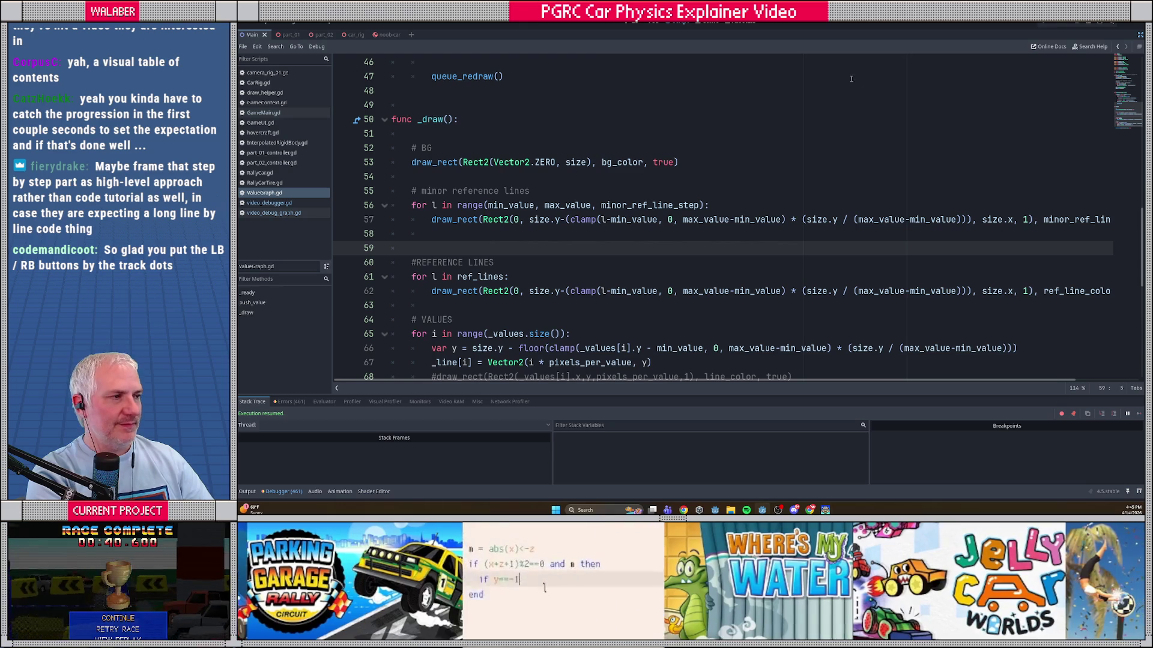
left_click(1140, 34)
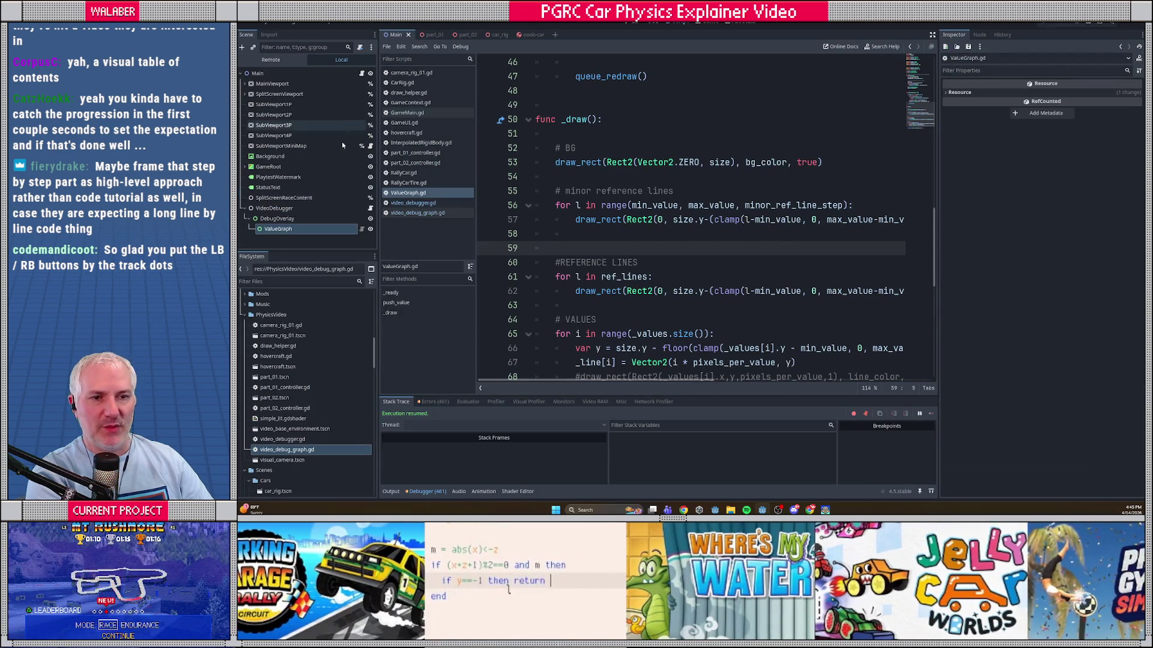
left_click(305, 227)
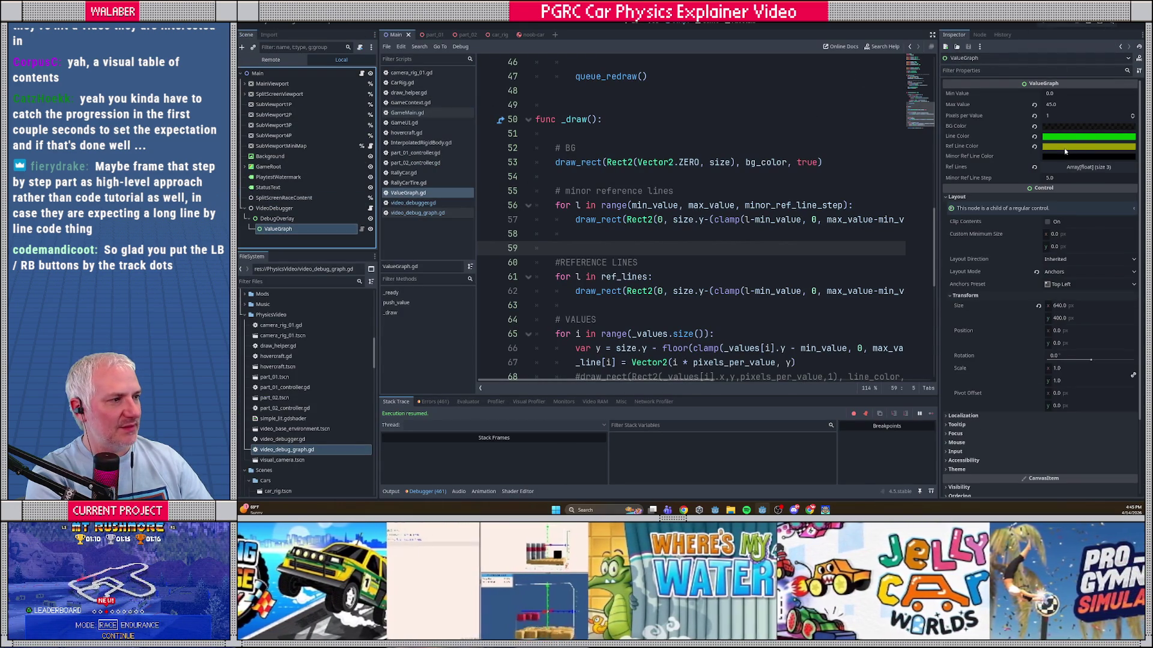
Step: Darken the ValueGraph's Minor Ref Line Color with the colour picker's brightness slider
left_click(1070, 146)
left_click(973, 158)
left_click(1088, 156)
key("Escape")
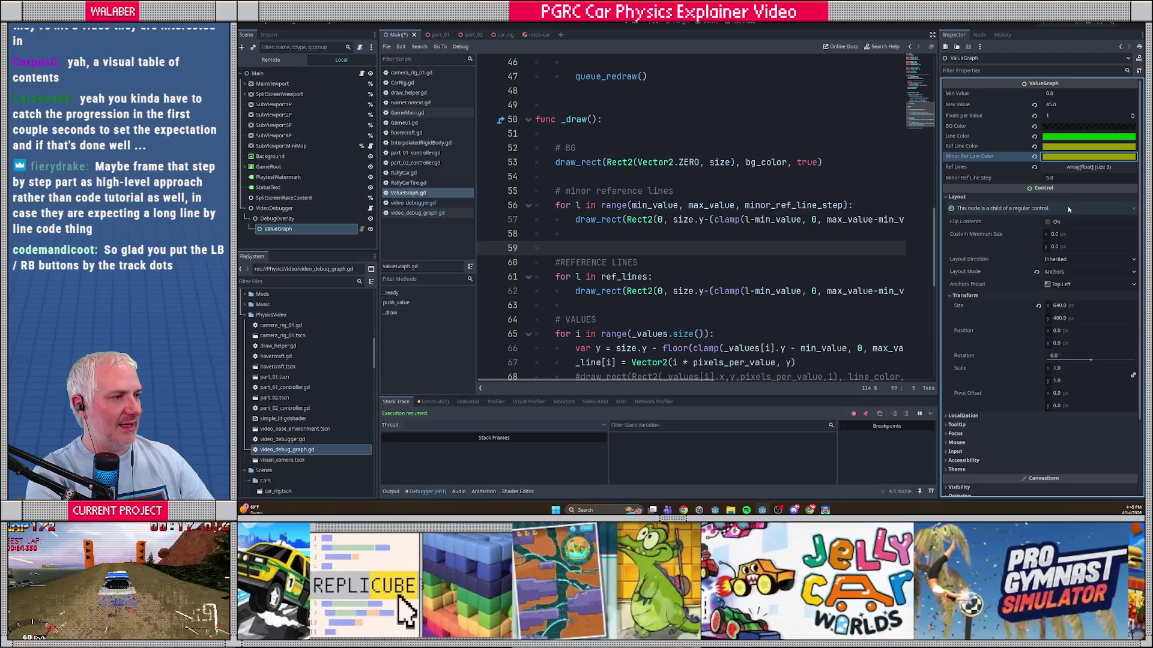
left_click(1087, 156)
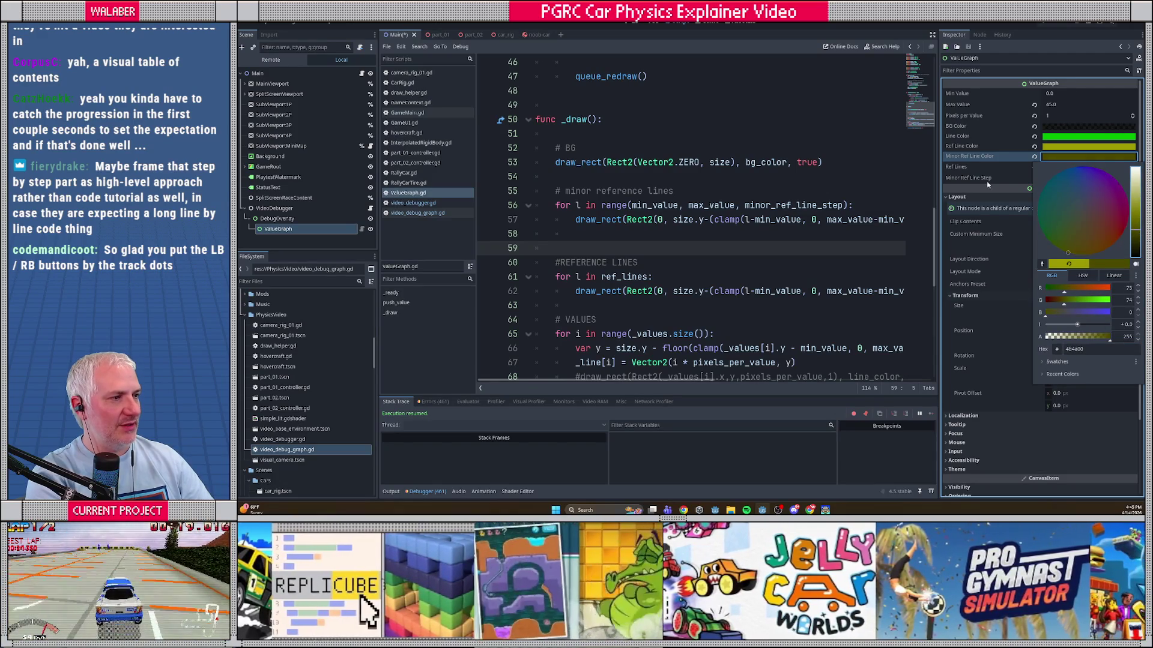
left_click(841, 162)
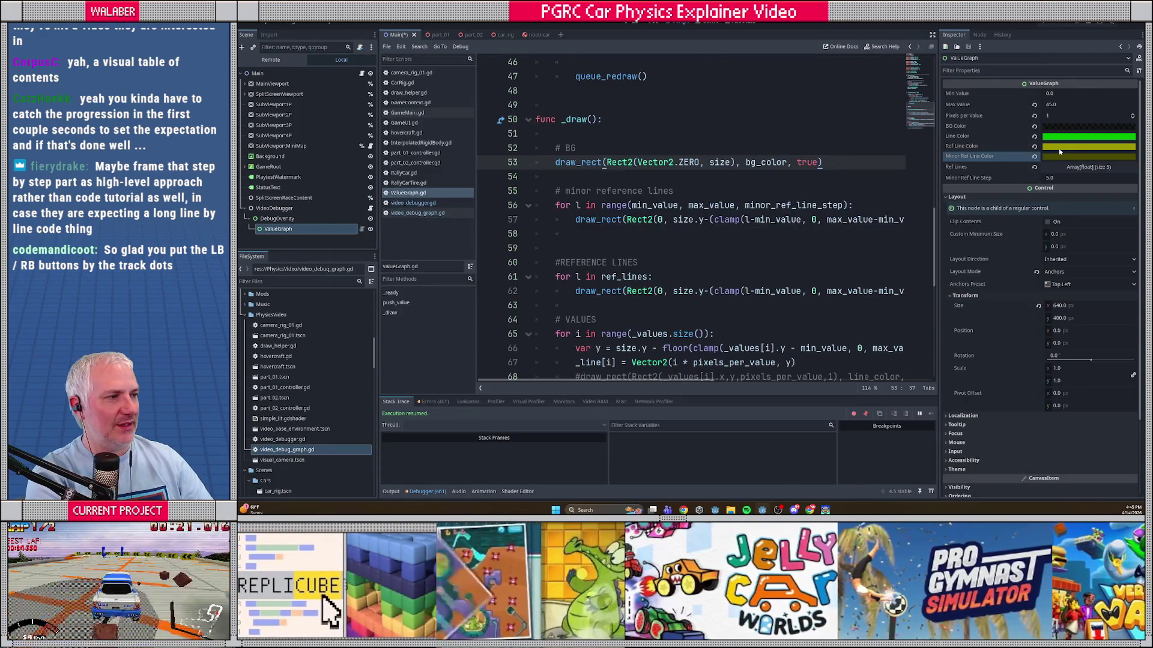
left_click(1069, 156)
left_click_drag(1127, 232, 1132, 243)
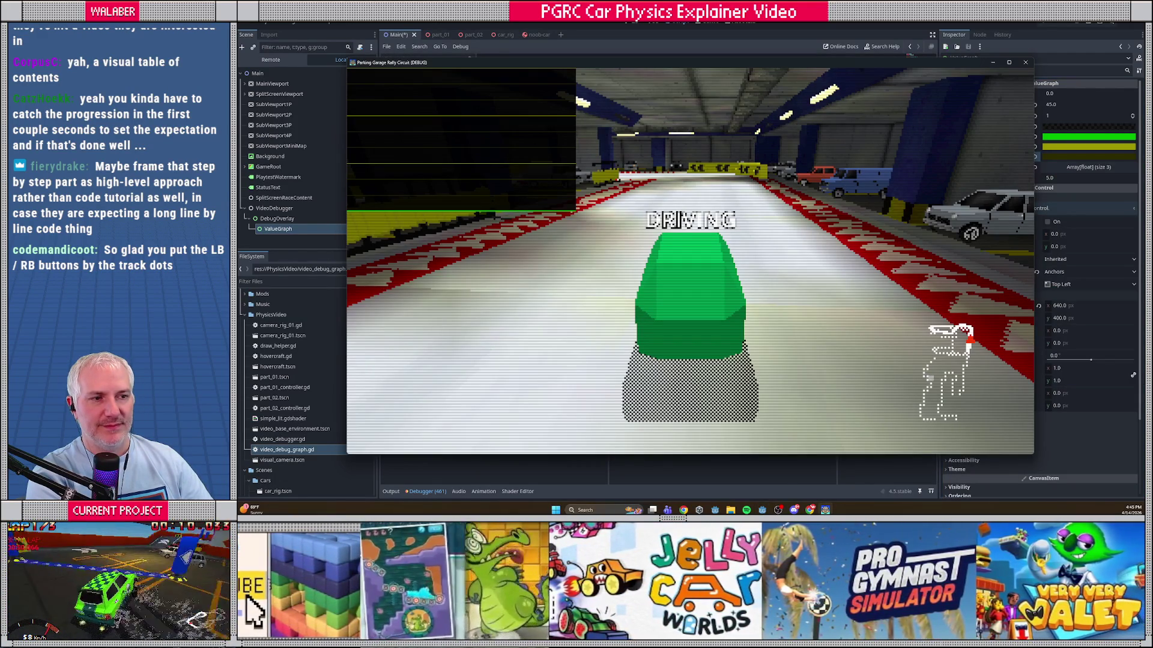
Step: Test-drive the car through drifts and boosts while watching the speed graph
key("Up")
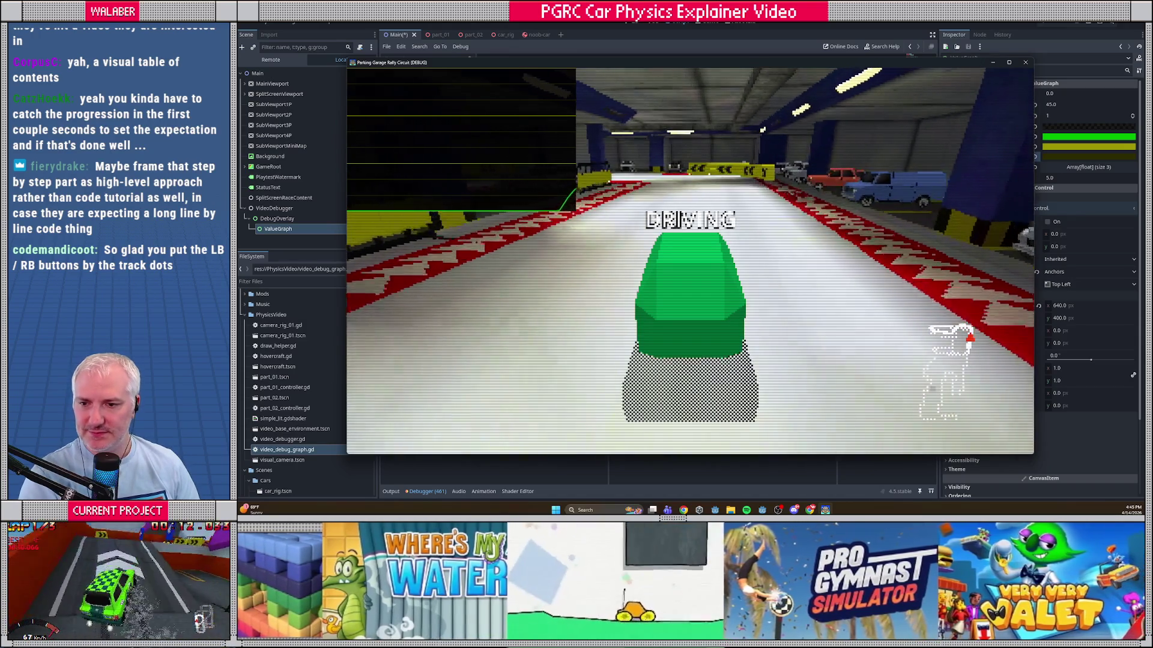
key("Left")
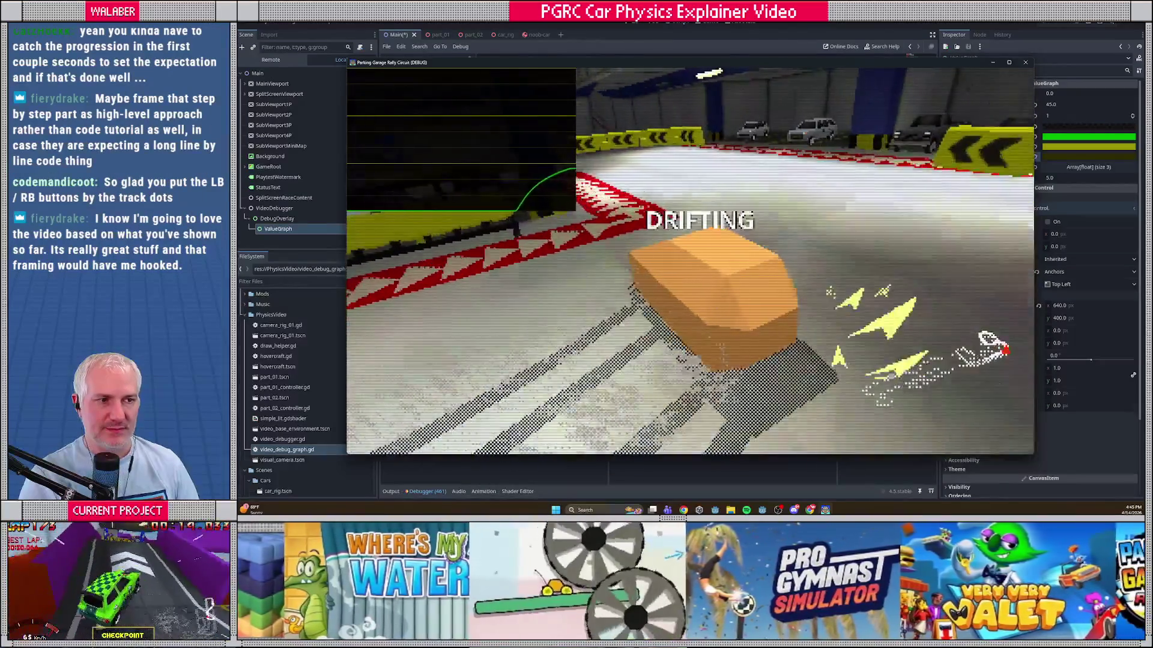
key("Left")
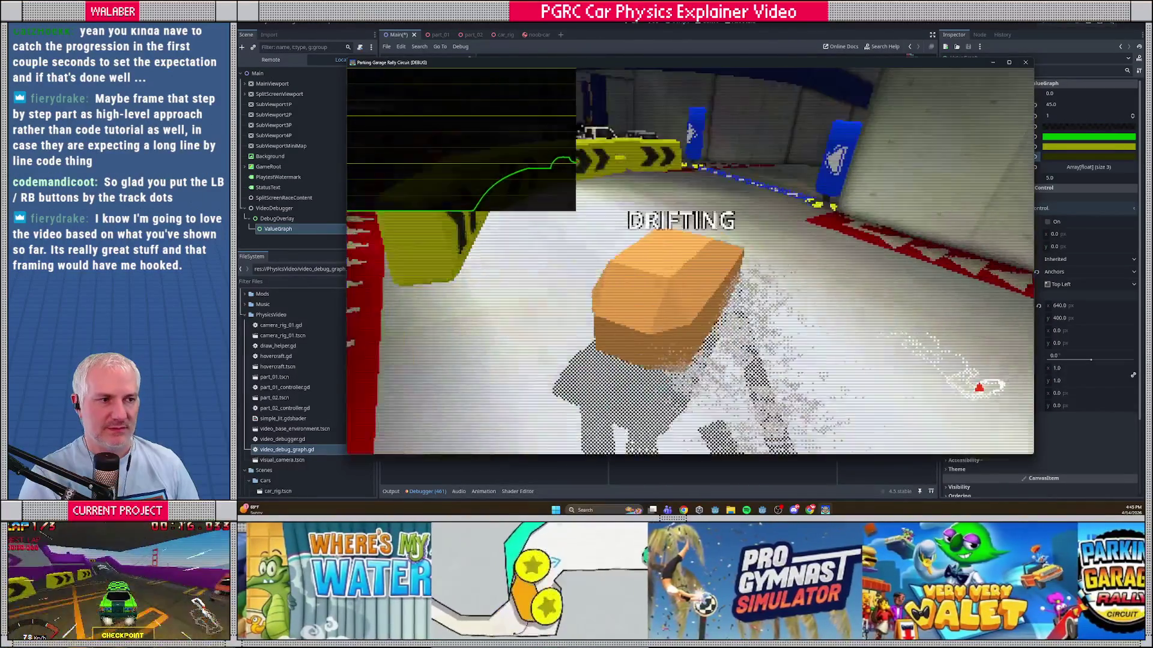
key("Left")
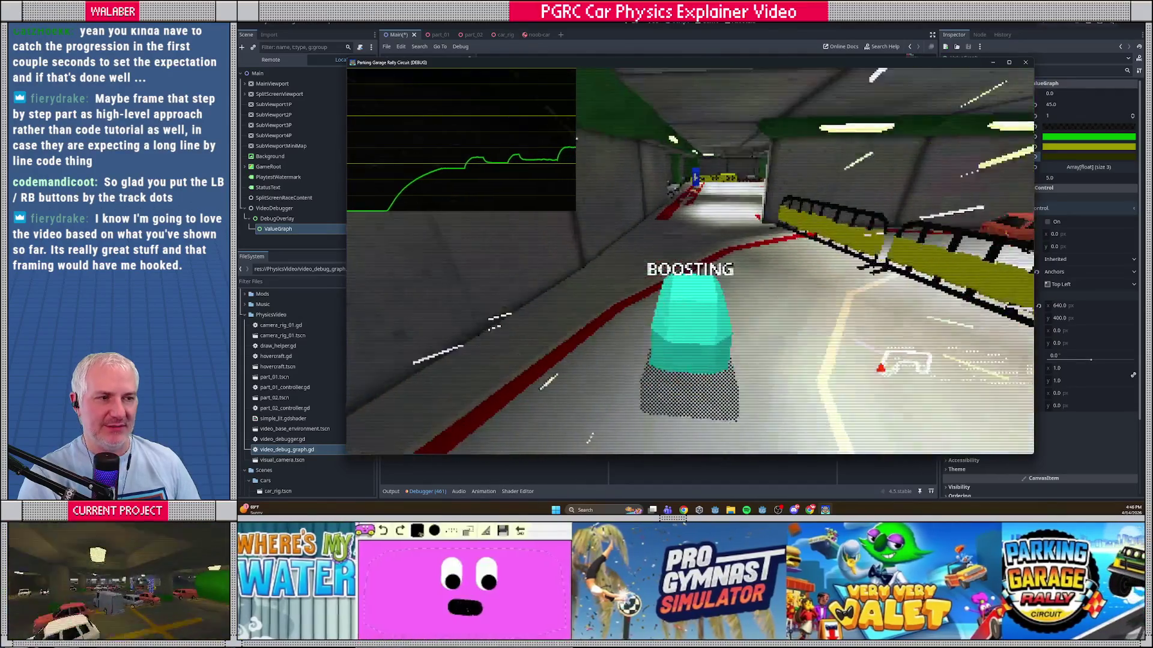
key("Left")
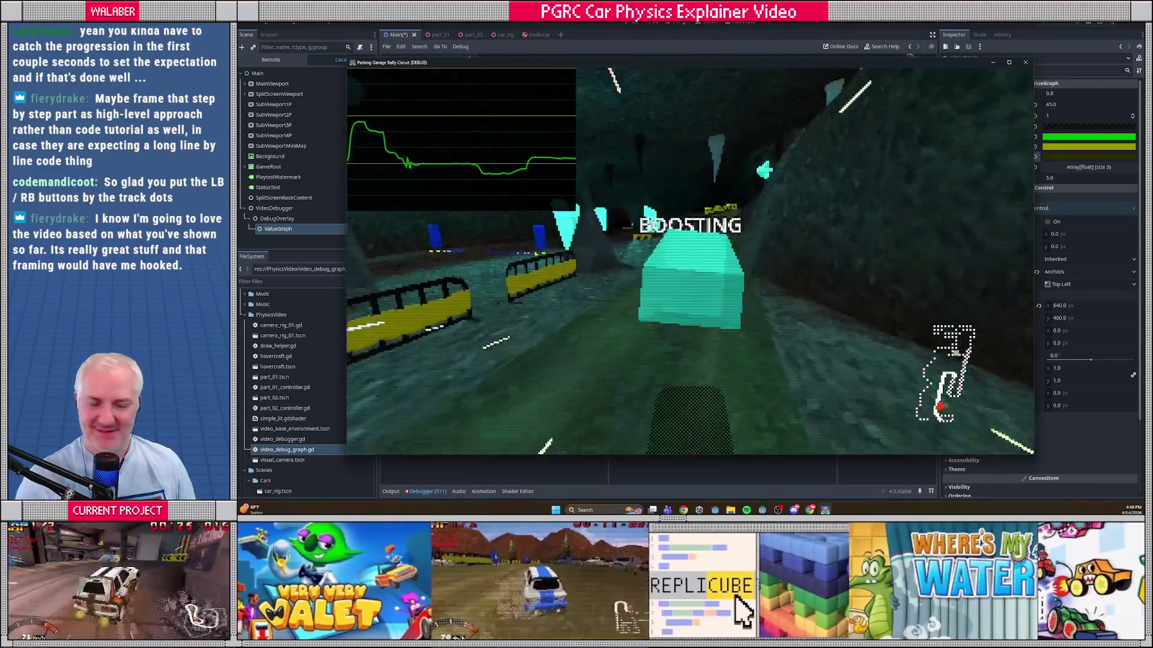
Step: Select the 2.0 line width of the draw_polyline call on line 70
left_click(728, 168)
left_click(658, 281)
scroll(663, 290, "down", 3)
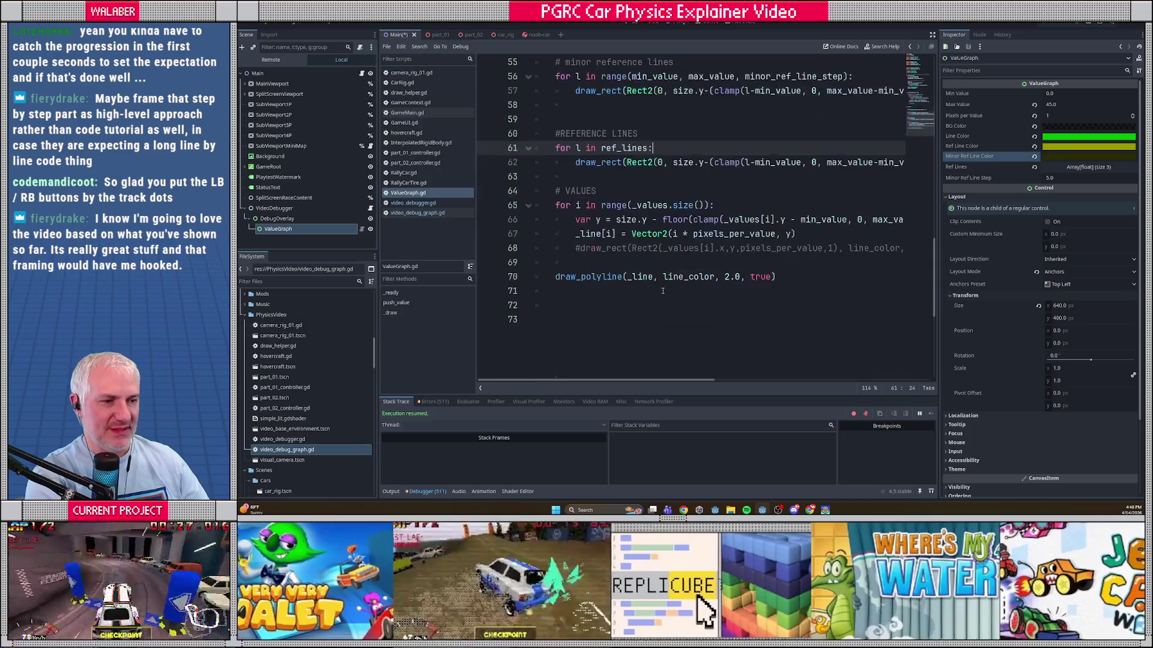
double_click(726, 276)
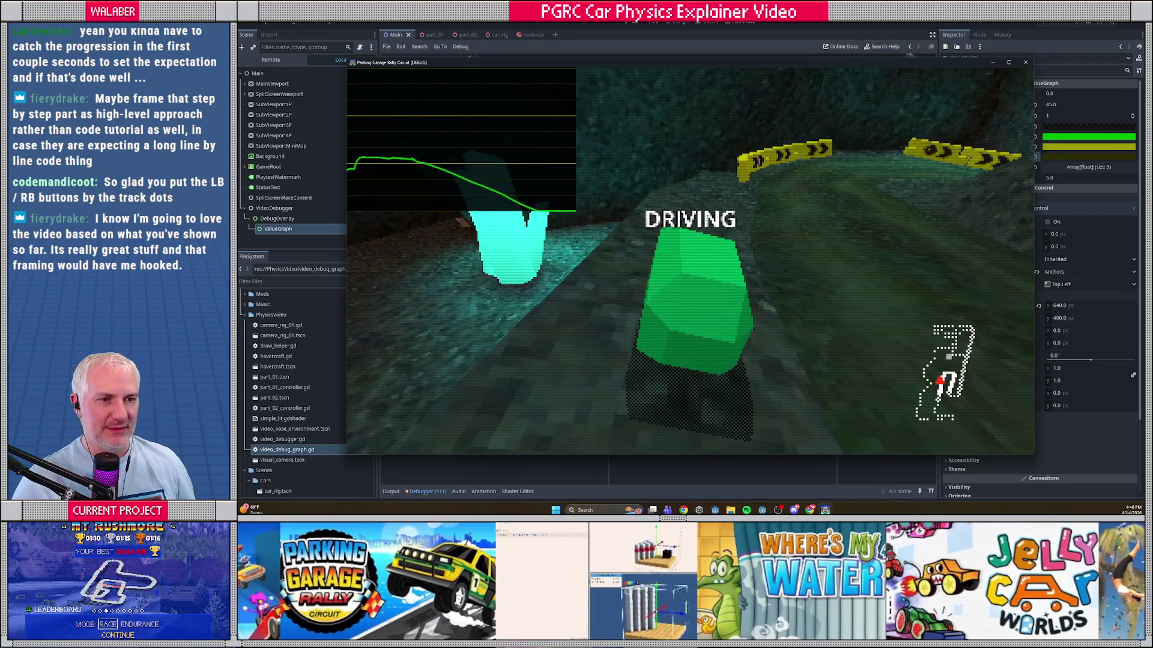
Step: Check the 4.0-wide speed graph line in the game, then stop the running project
left_click(726, 276)
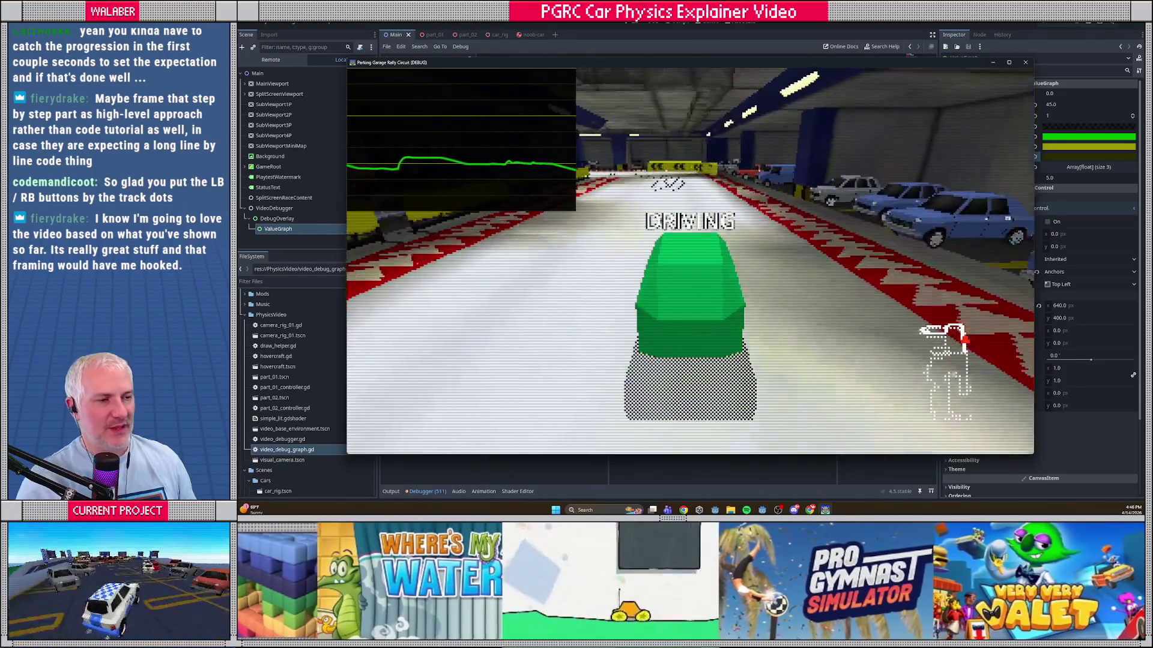
key("F8")
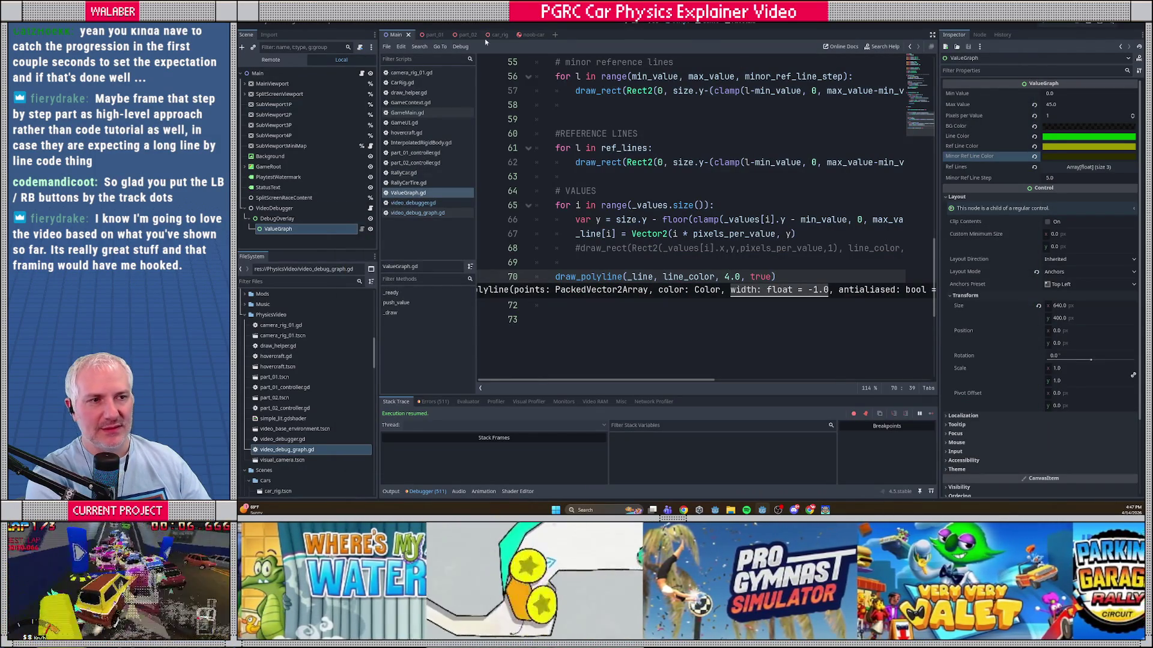
Step: Open video_debugger.gd and hide the side panels to widen the code
left_click(423, 207)
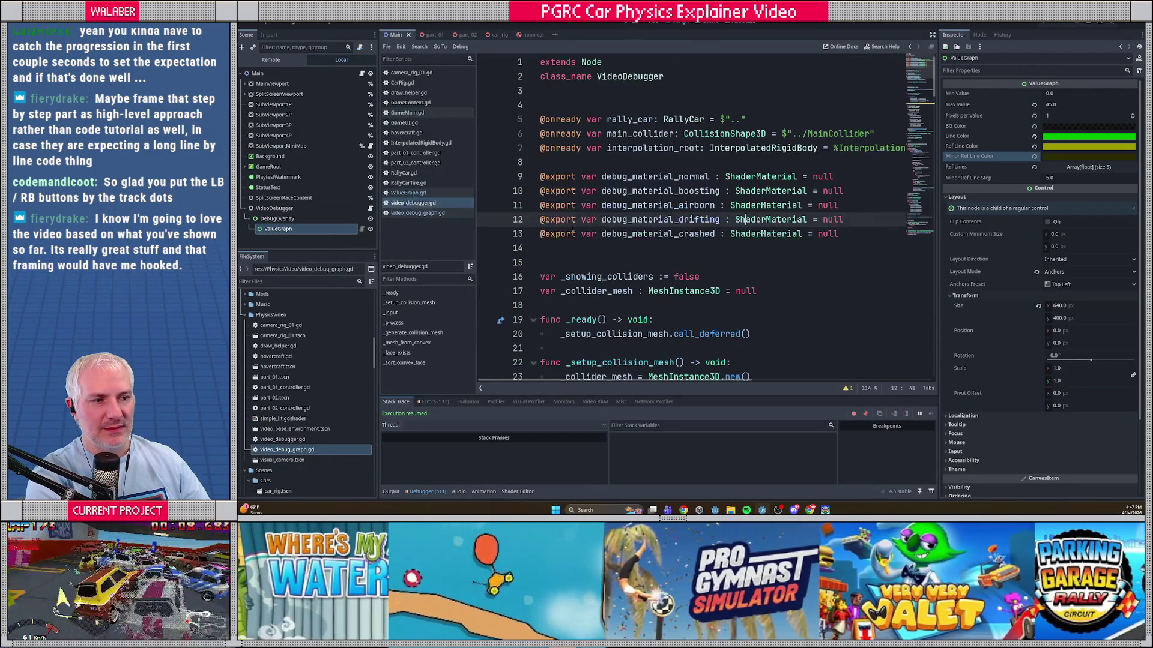
scroll(675, 274, "down", 15)
scroll(675, 274, "down", 6)
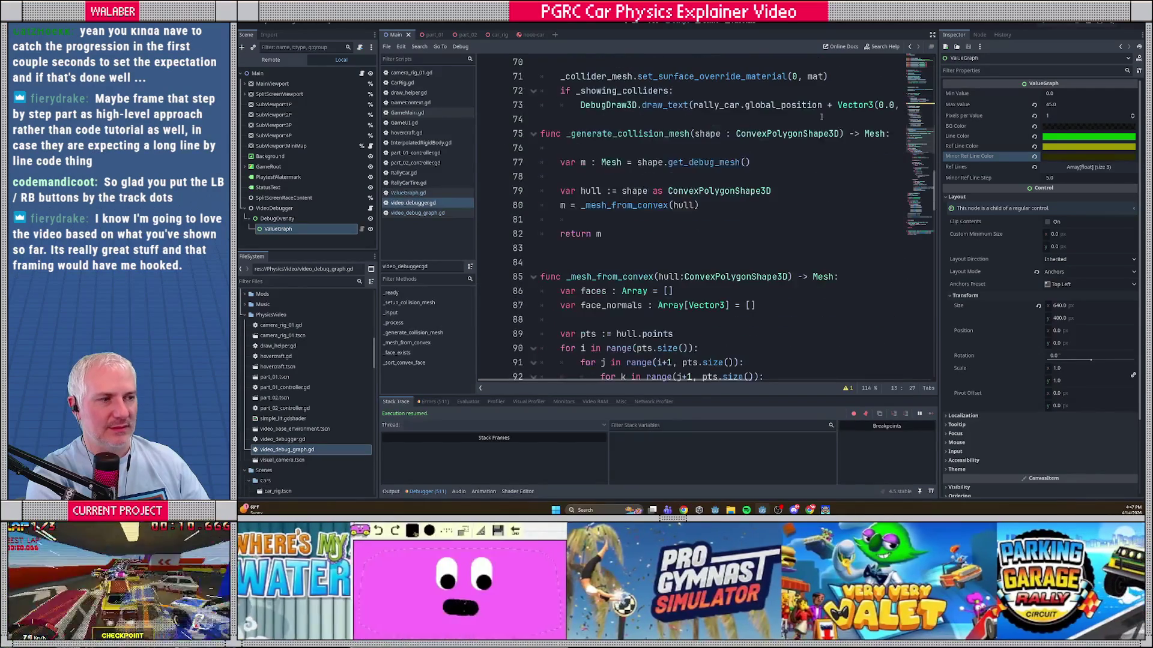
left_click(932, 35)
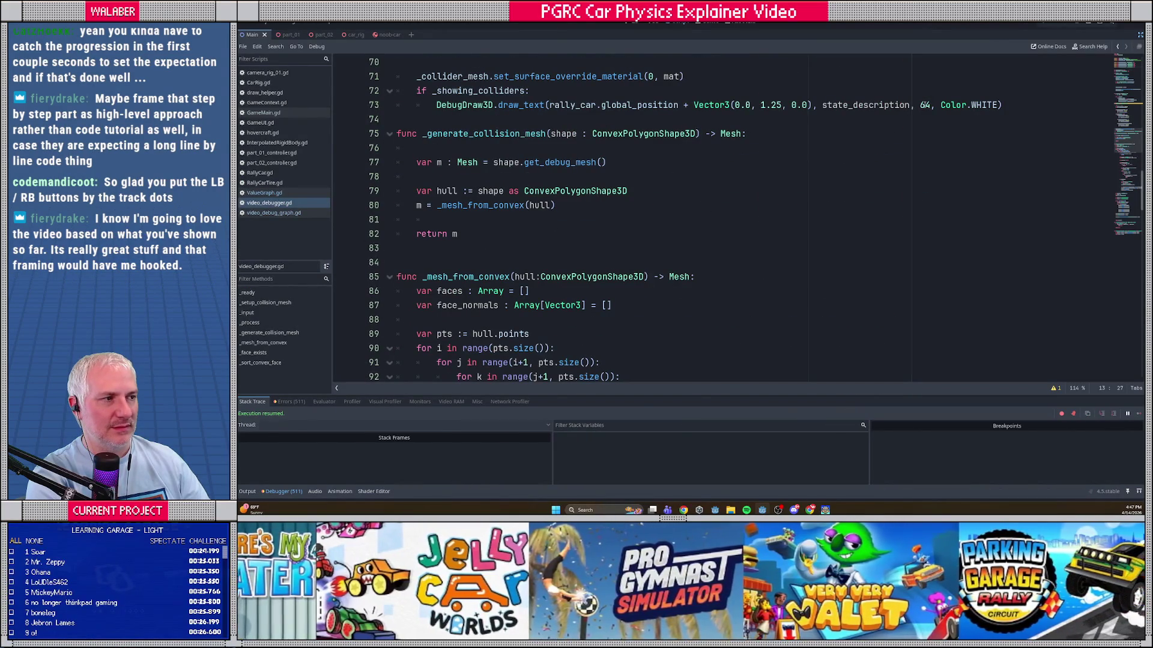
Step: Replace the draw_text label size 64 on line 73 and run the game
double_click(926, 105)
type("32")
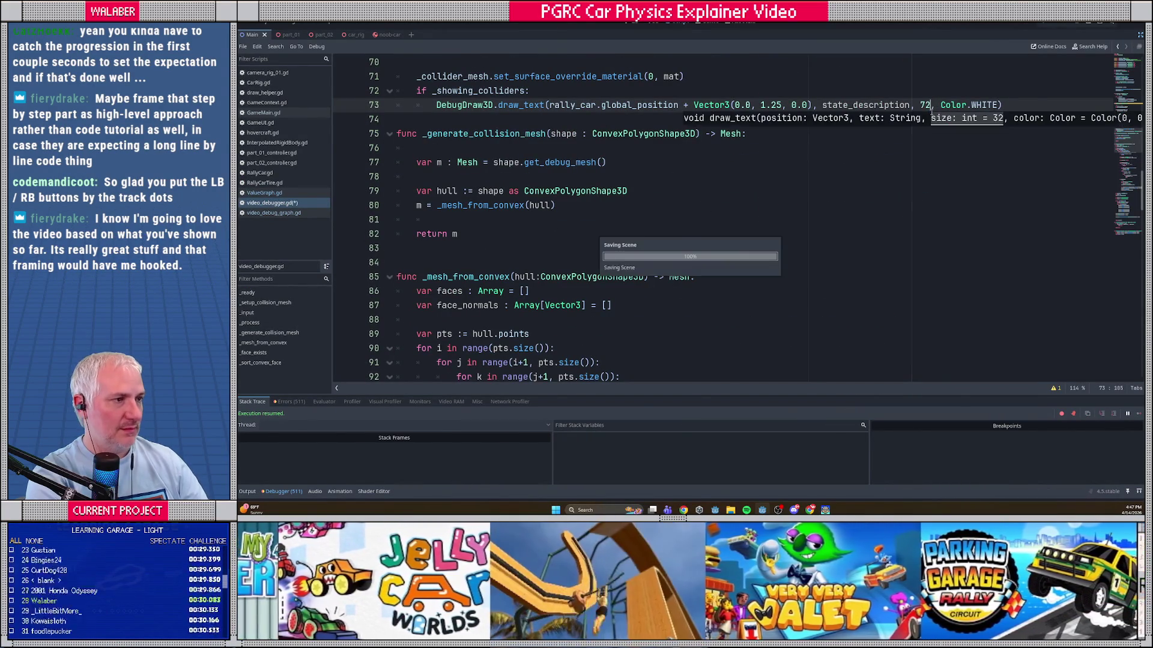
key("F5")
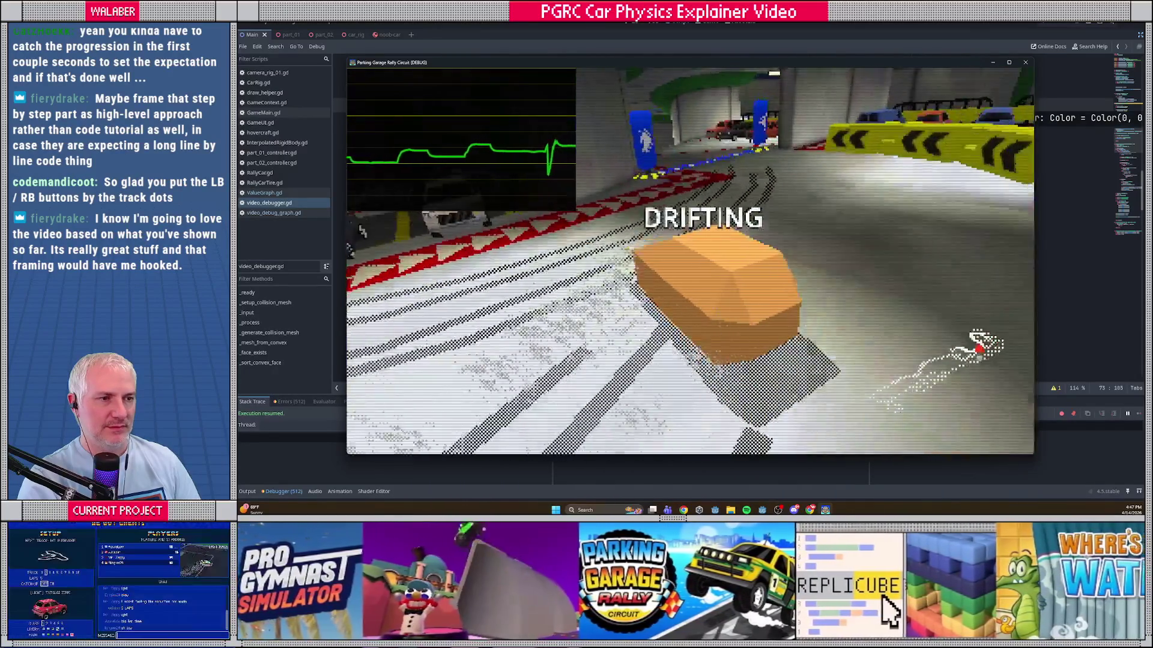
Step: Quit the current race from the pause menu and start a race on another track
key("Escape")
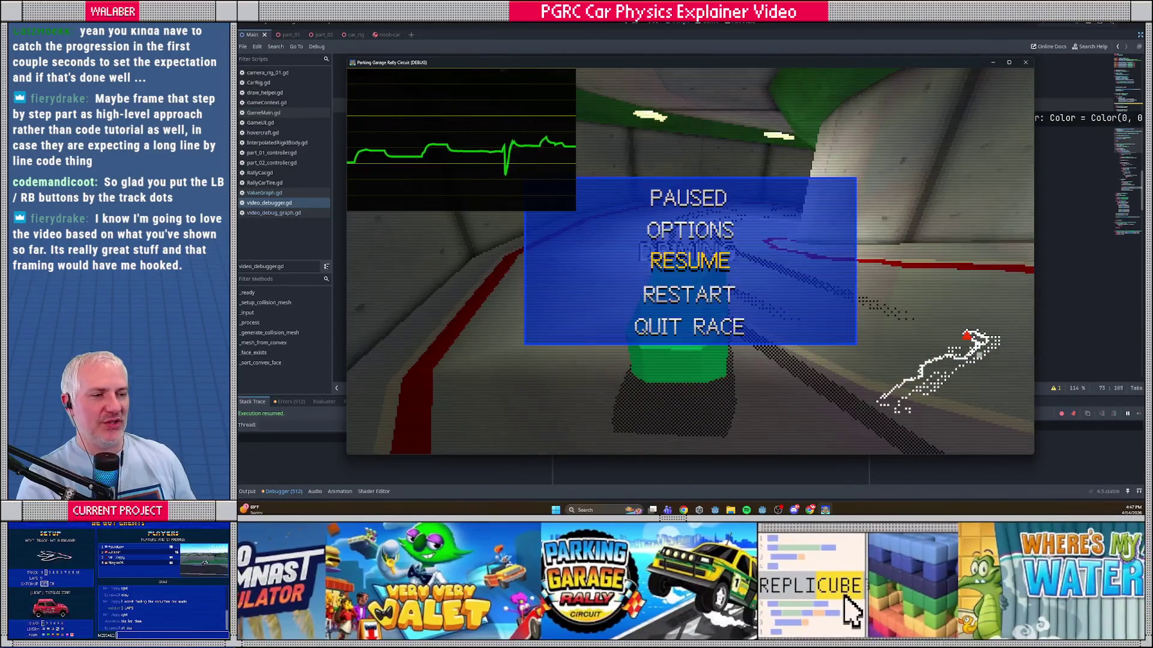
key("Down")
key("Down")
key("Return")
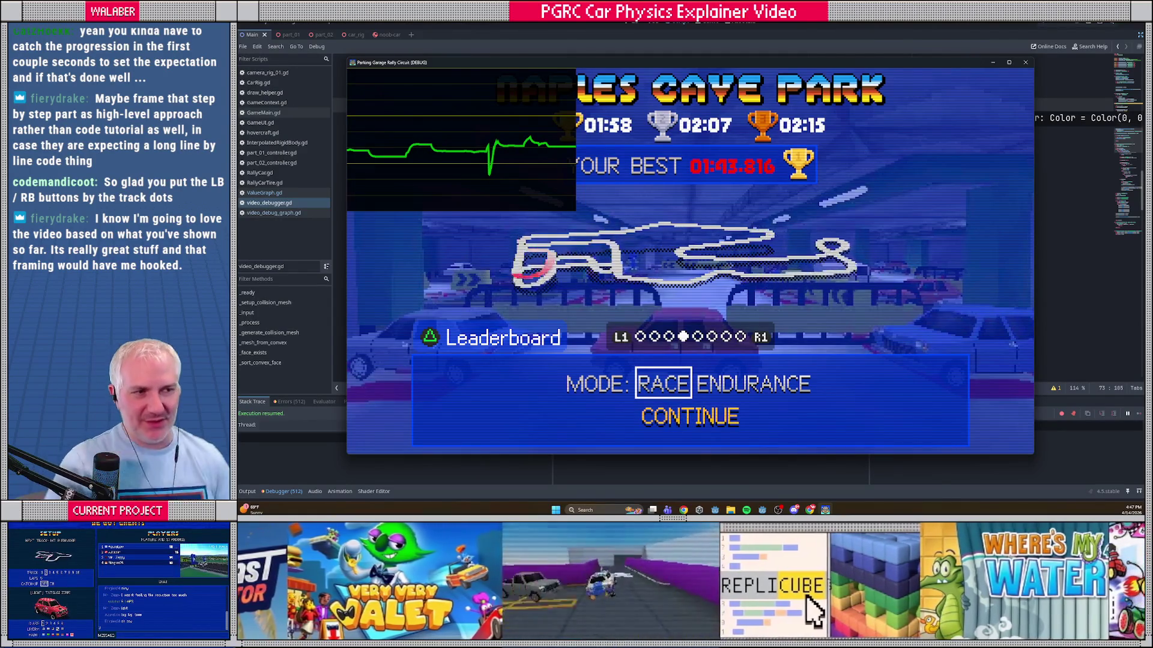
key("Right")
key("Left")
key("Left")
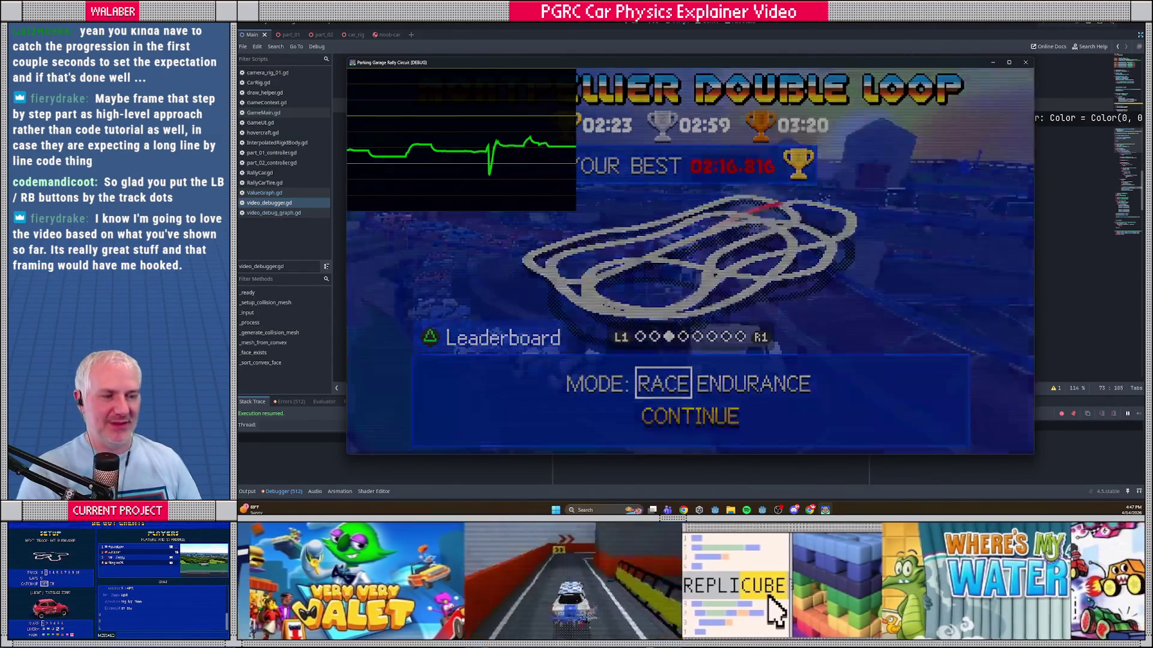
key("Return")
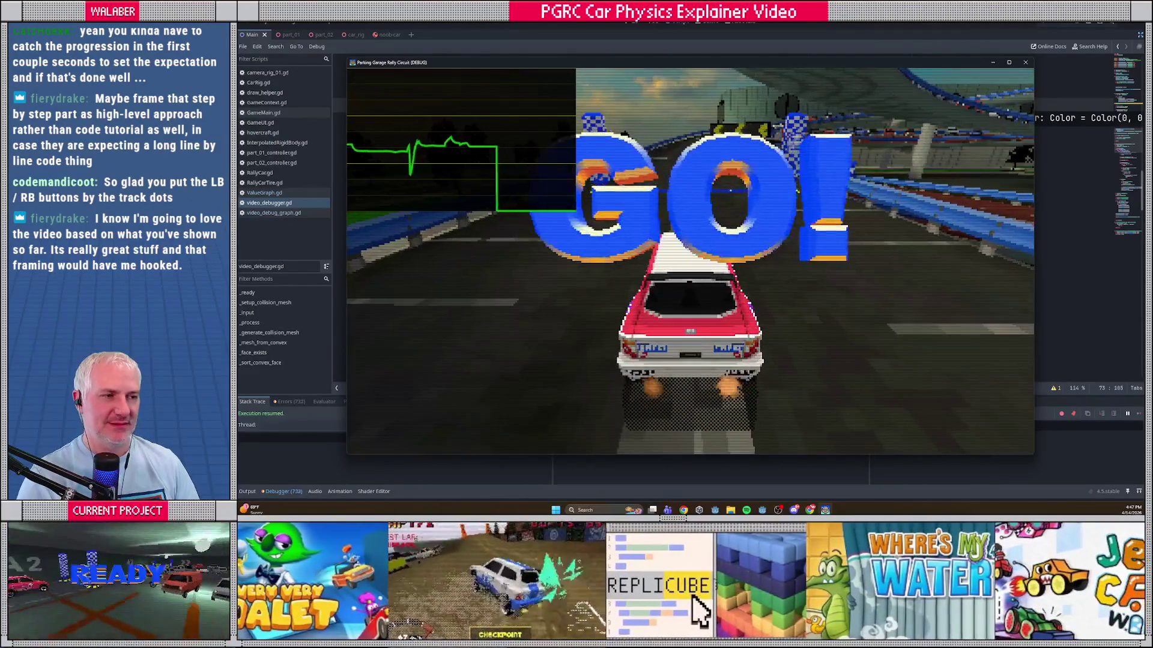
Step: Race the car around the new track to the final lap 4 of 4, then pause
key("Up")
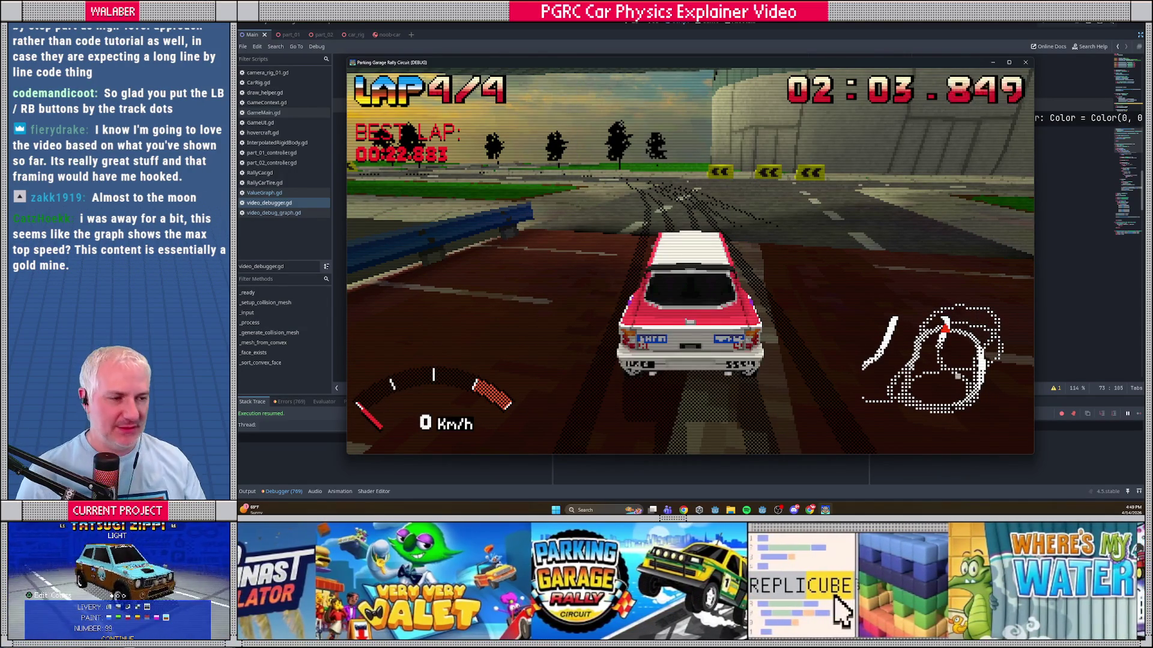
key("Escape")
Step: Stop the game, restore the side panels, place the cursor on line 78, and rerun
left_click(1027, 63)
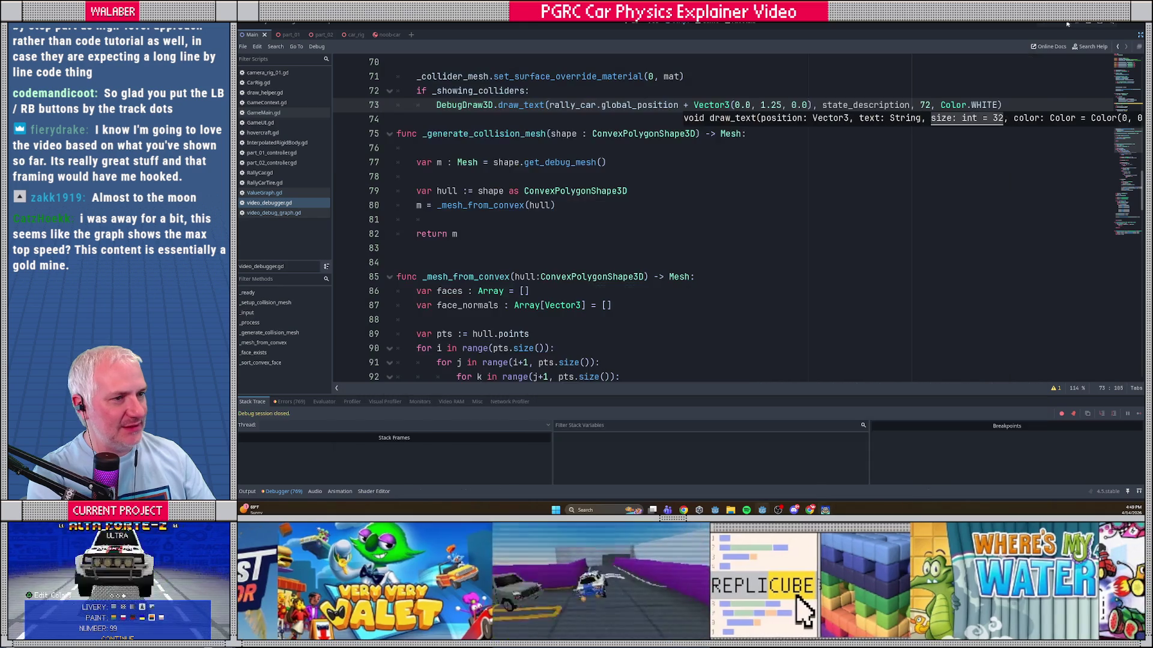
left_click(1140, 34)
left_click(582, 181)
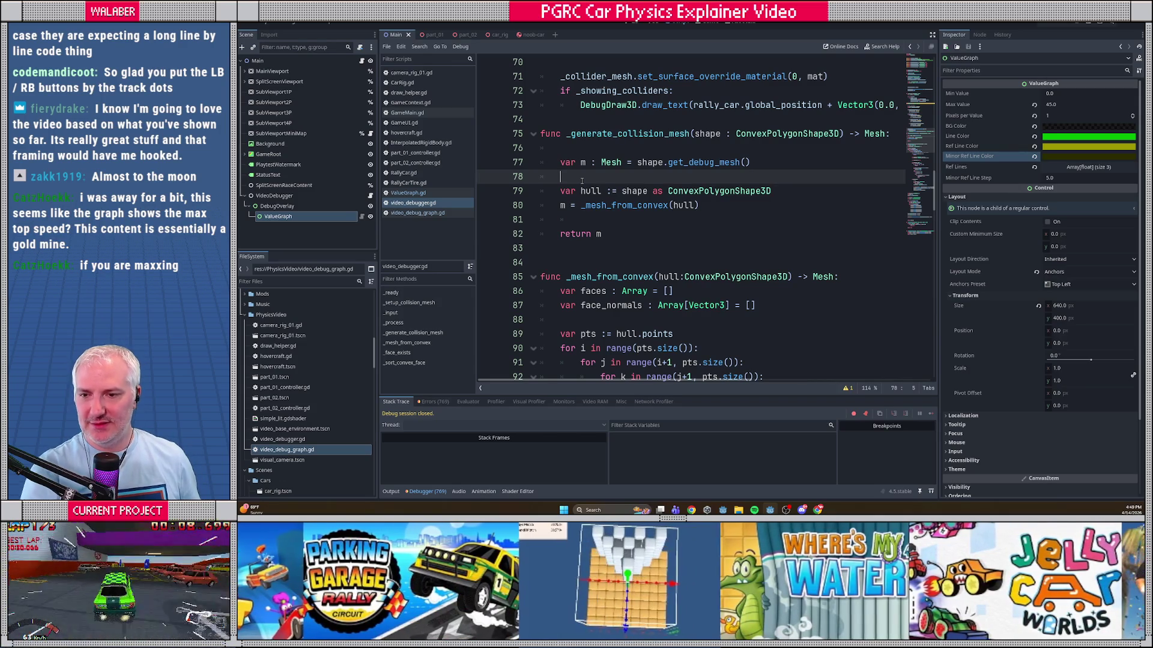
key("F5")
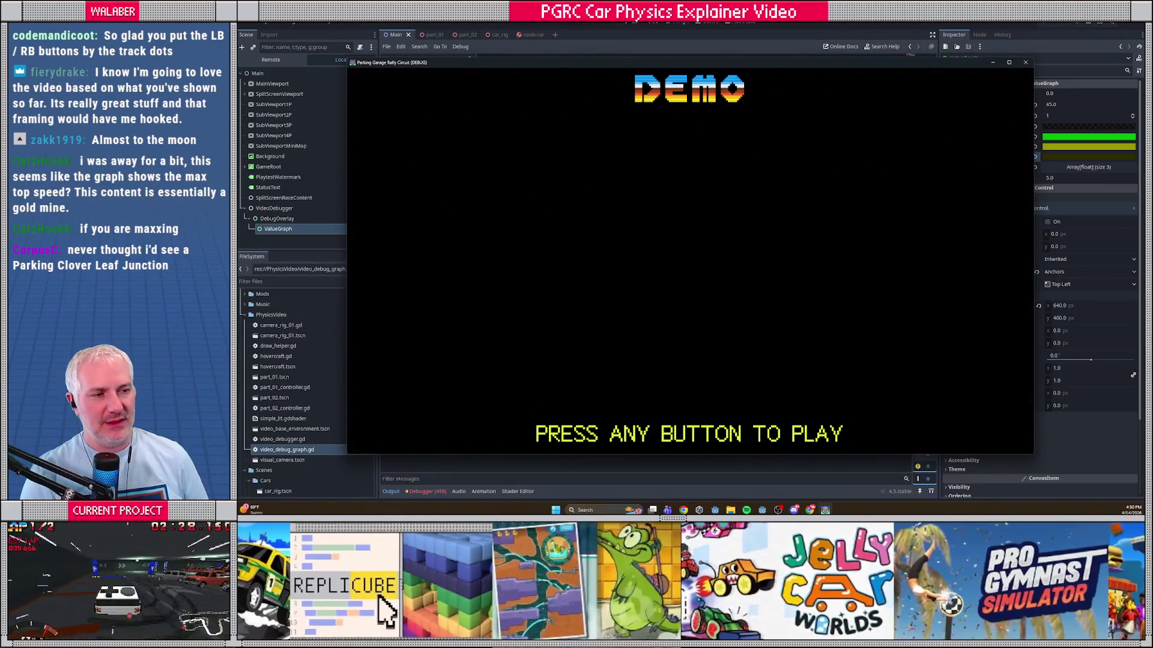
Step: Leave the demo screen and switch the cup selection to European Tour
key("Return")
key("Return")
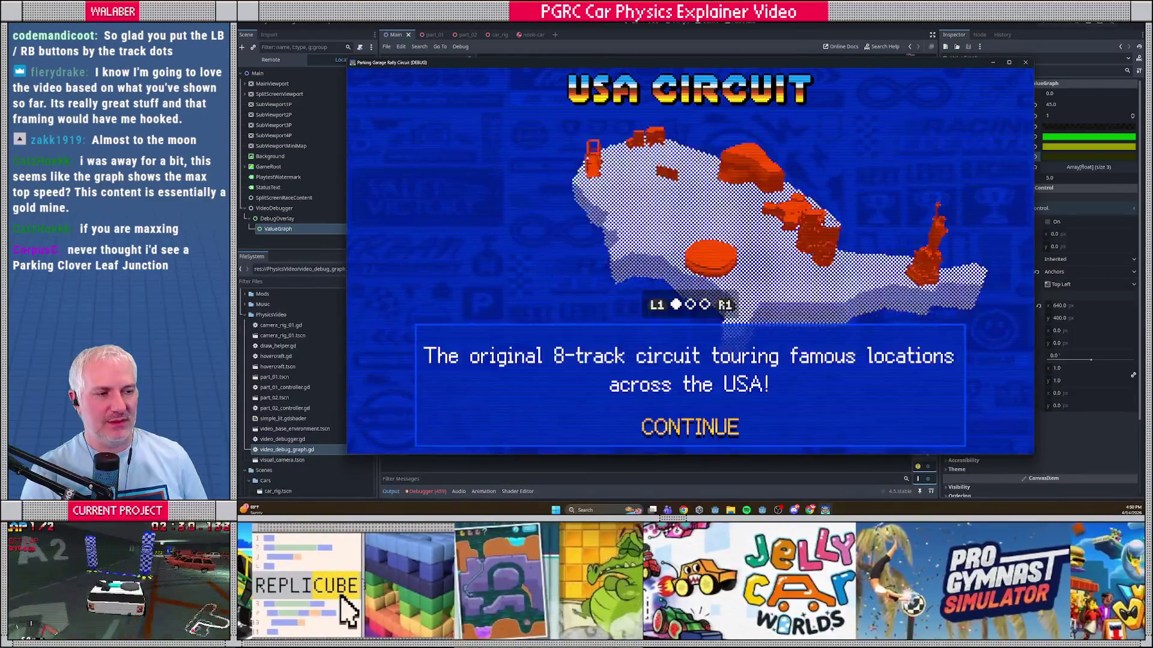
key("Return")
key("Return")
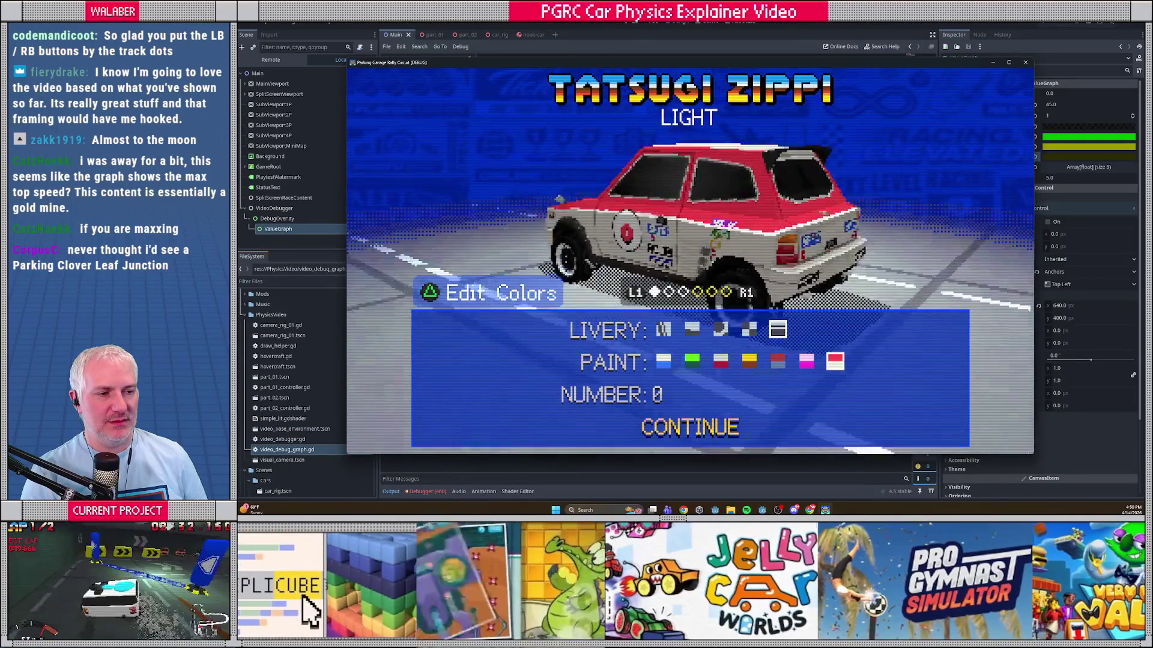
key("Escape")
key("Right")
key("Return")
key("Return")
Step: Confirm the car, pick a track, and drive the race to lap 4/4
key("Return")
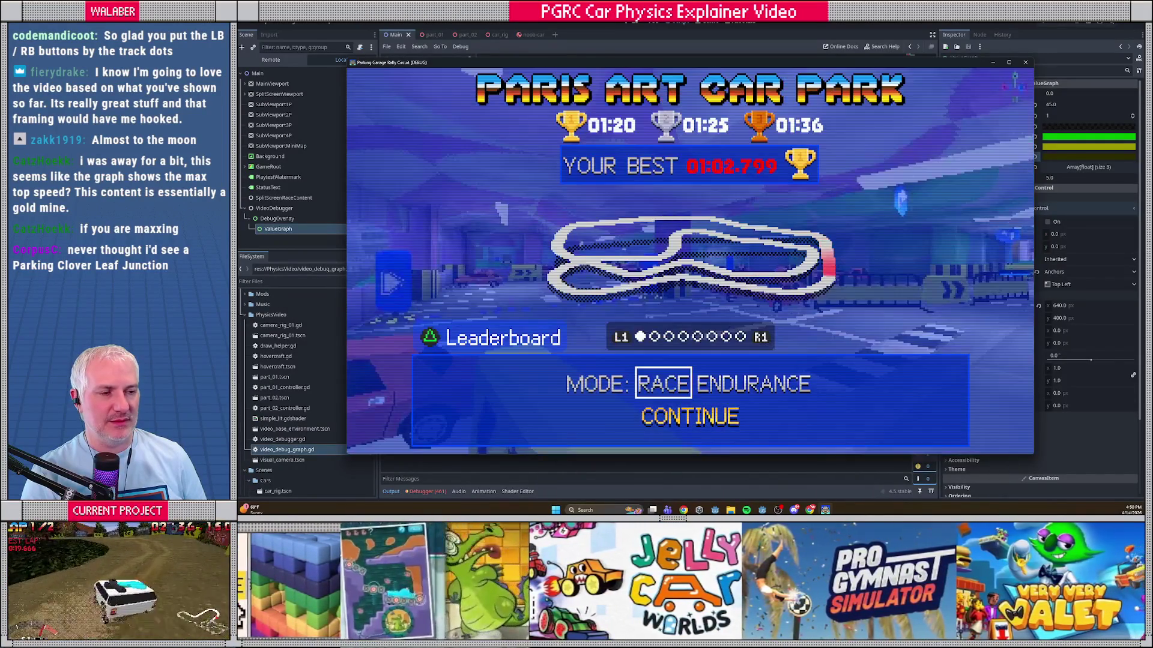
key("Right")
key("Right")
key("Left")
key("Return")
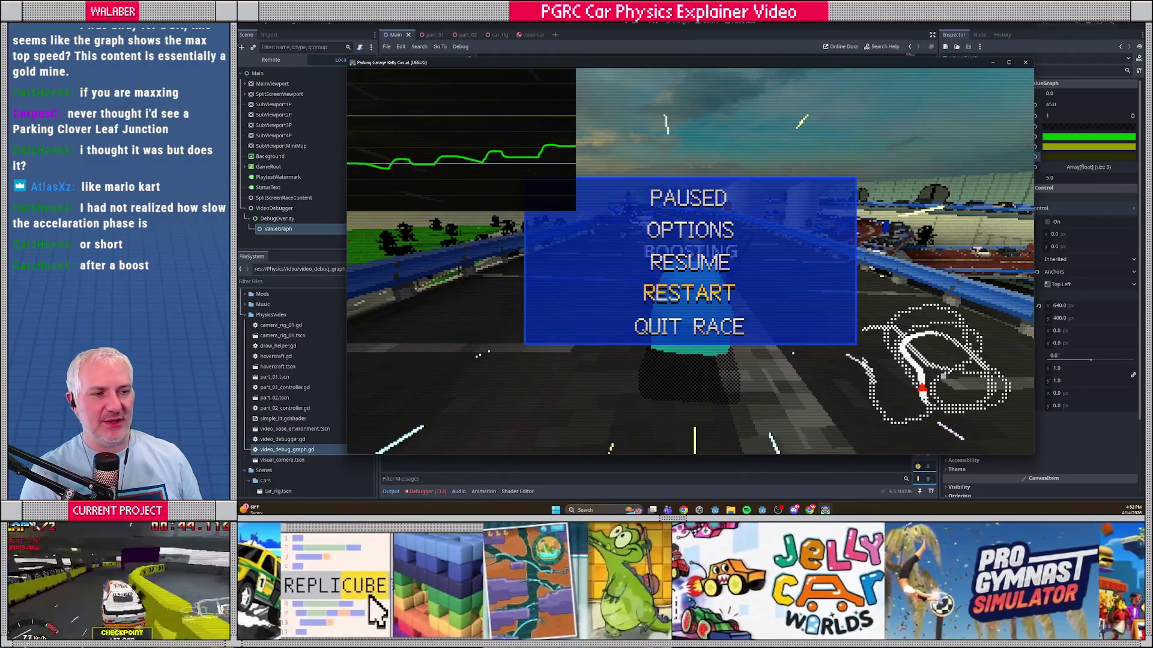
key("Return")
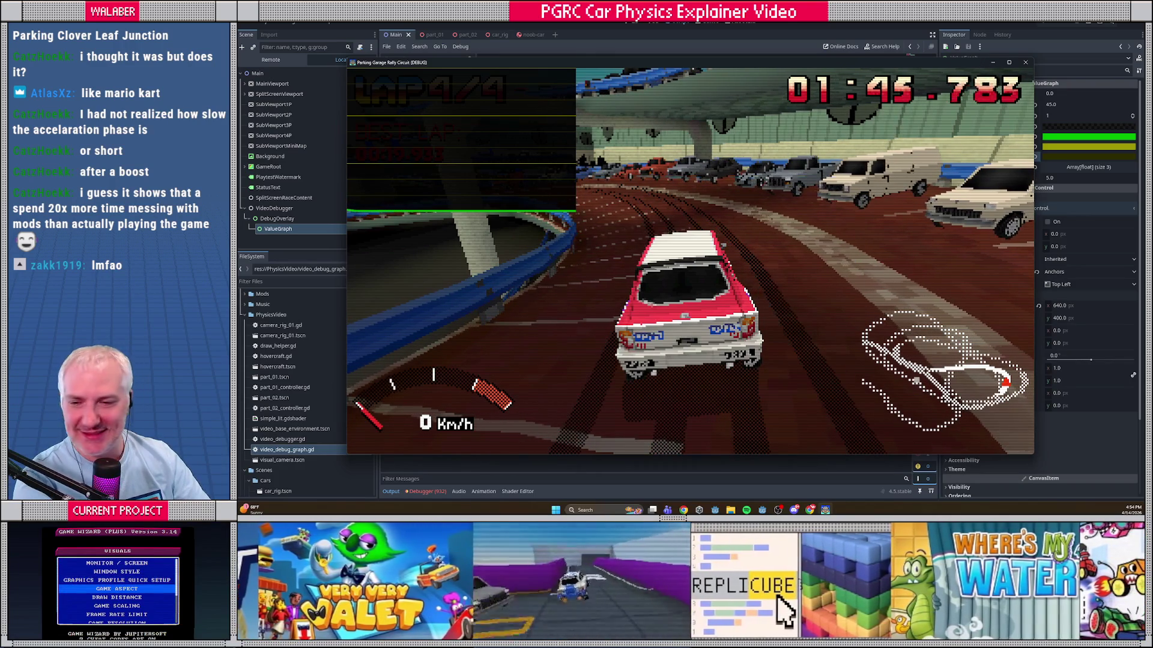
Step: Pause the race and stop the running game session
key("Escape")
left_click(1071, 24)
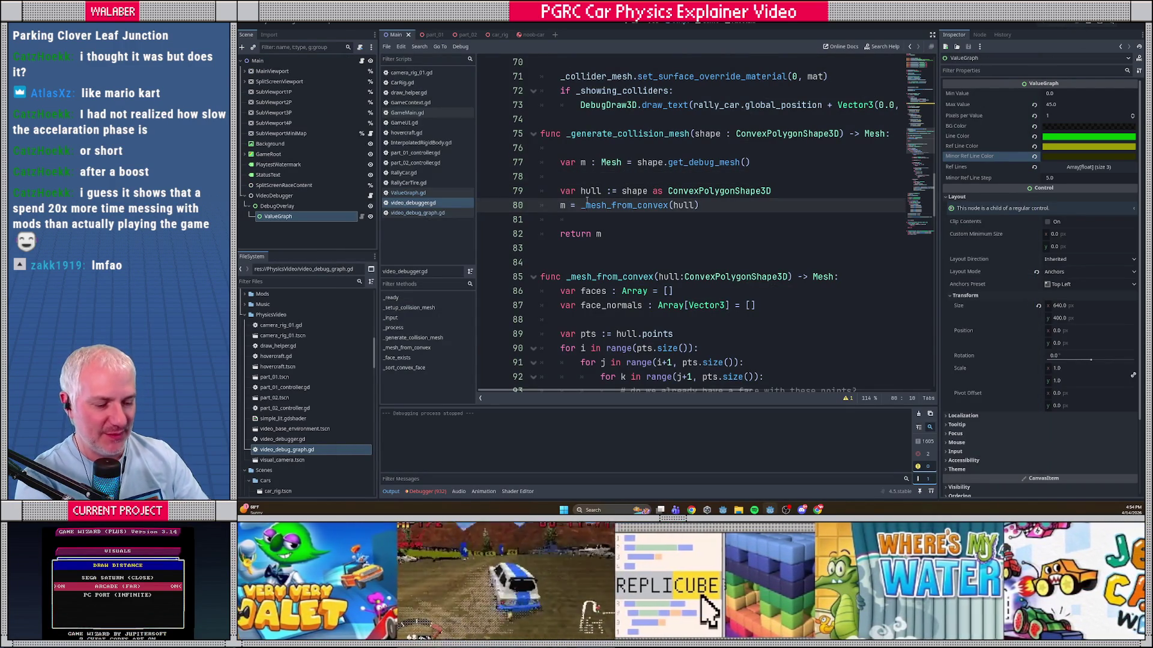
Step: Run the project again with F5
key("F5")
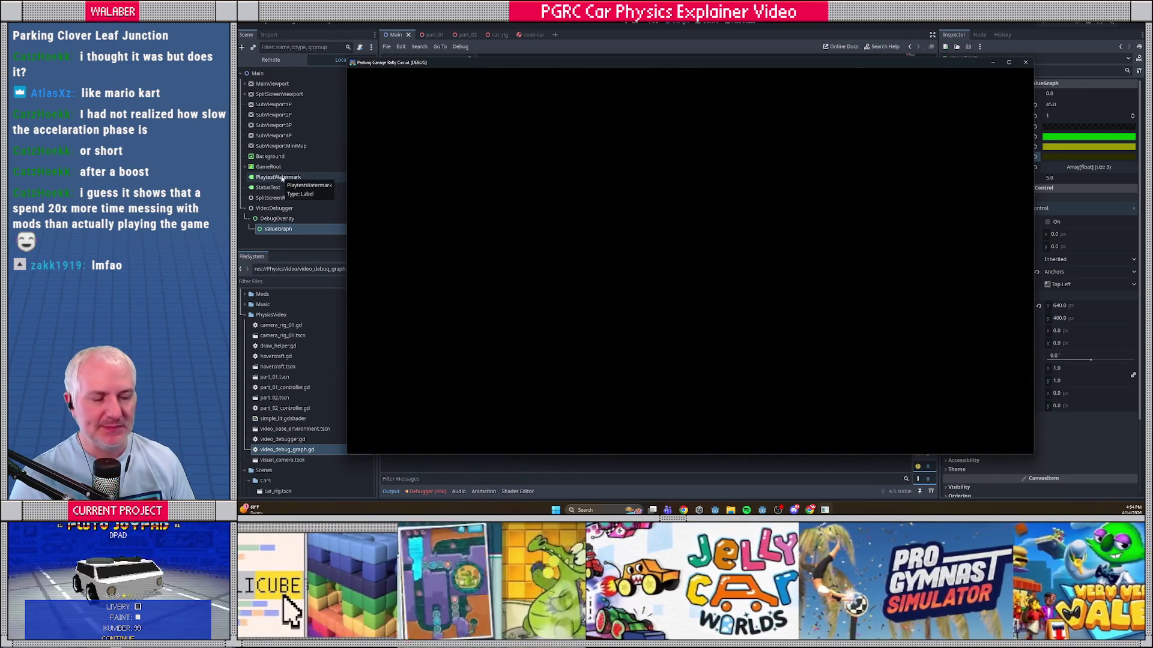
Step: Skip the splash and title screens and choose the European Tour cup
key("Return")
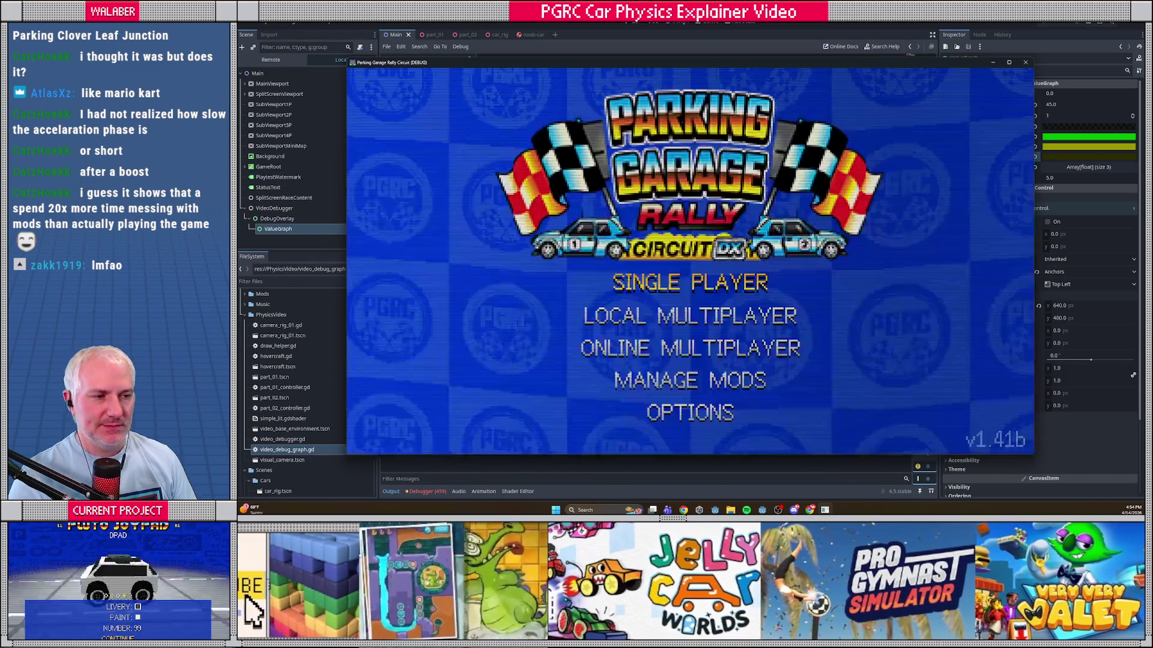
key("Return")
key("Right")
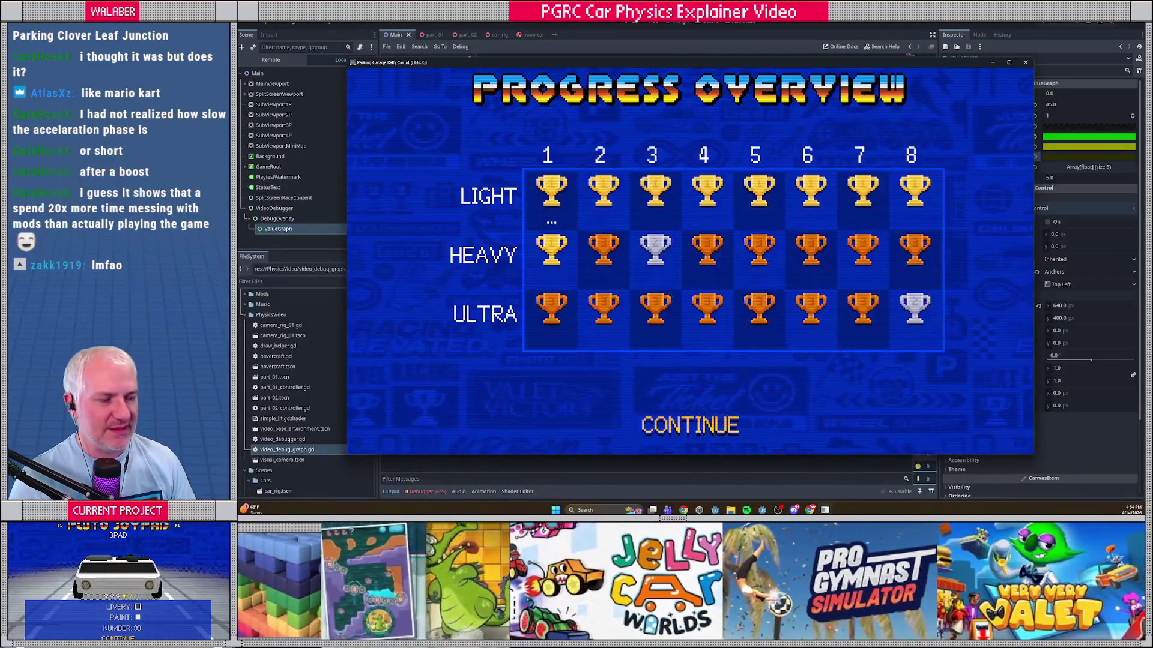
key("Return")
key("Return")
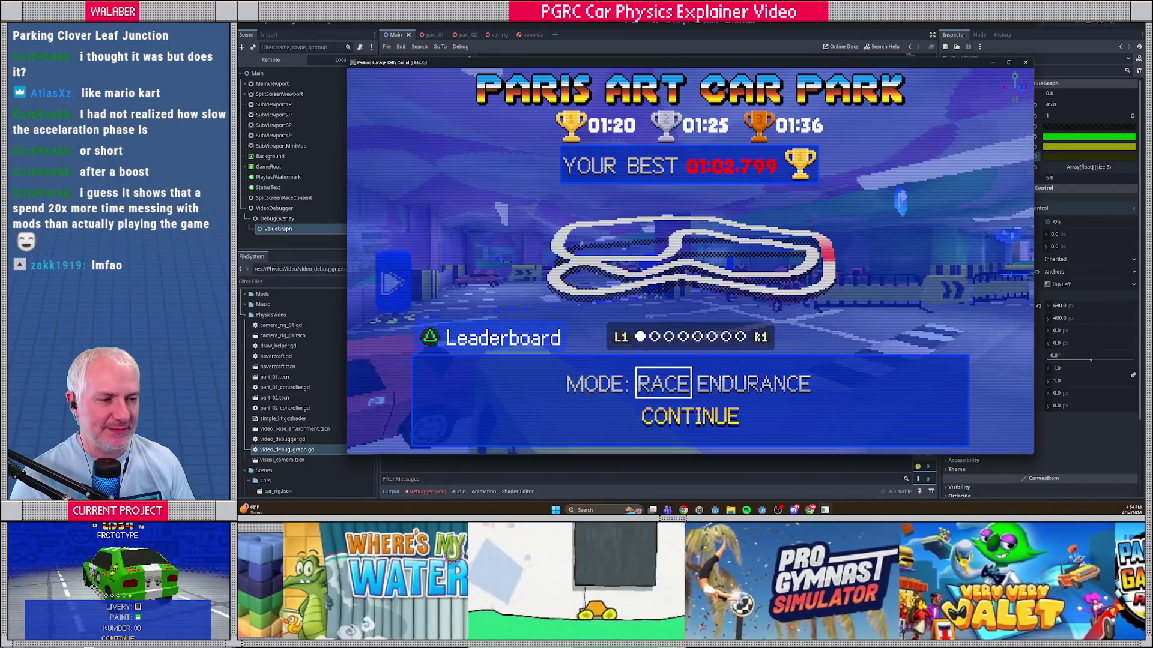
Step: Confirm the car, browse the track list back to Naples Cave Park, and start the race
key("Right")
key("Right")
key("Right")
key("Right")
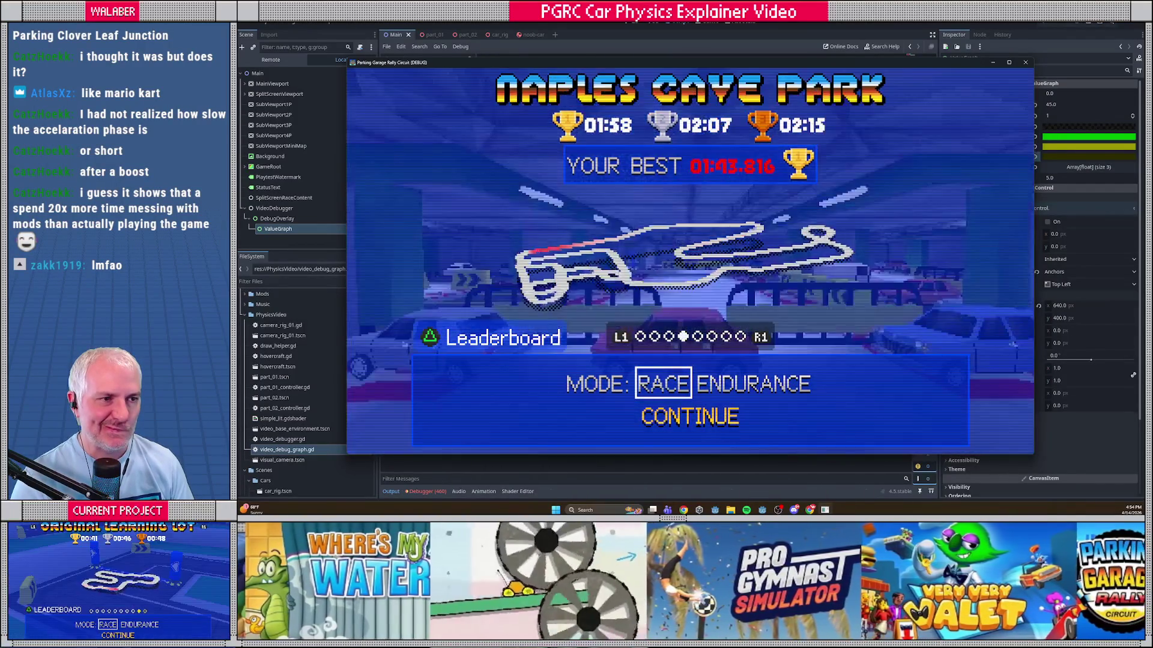
key("Right")
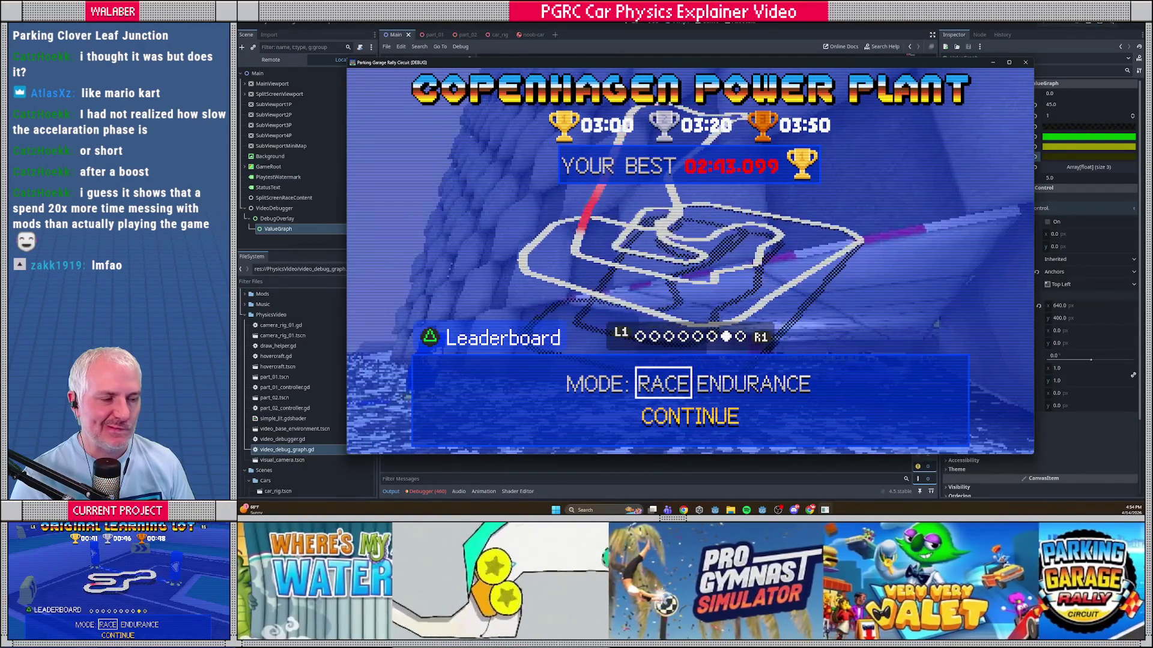
key("Right")
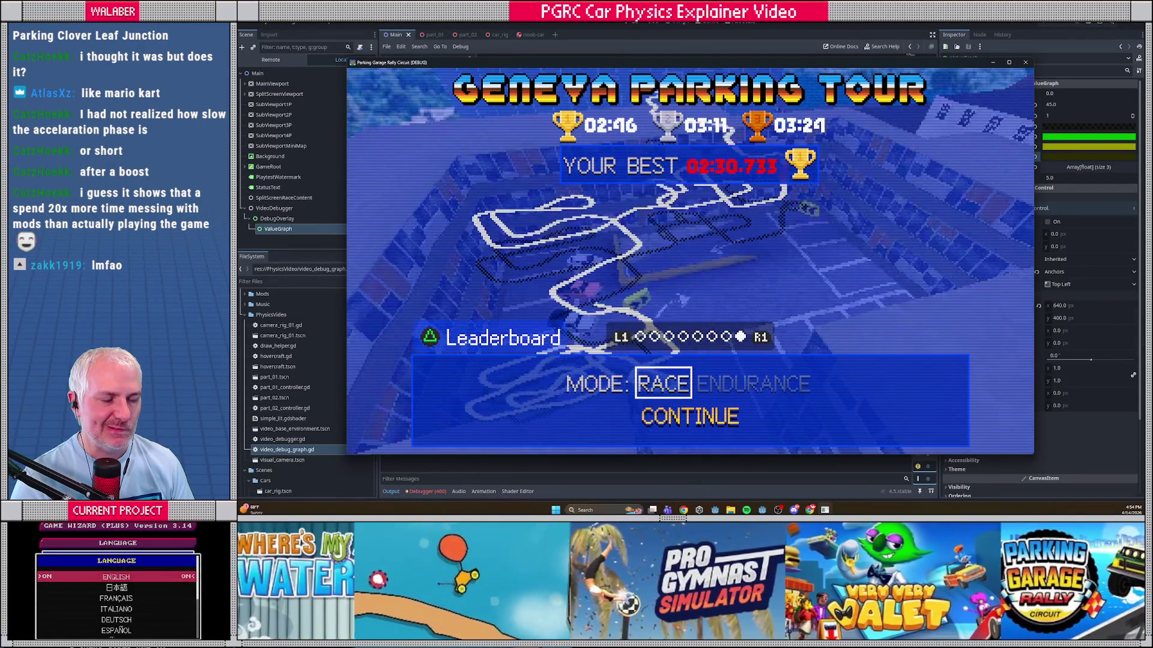
key("Left")
key("Left")
key("Left")
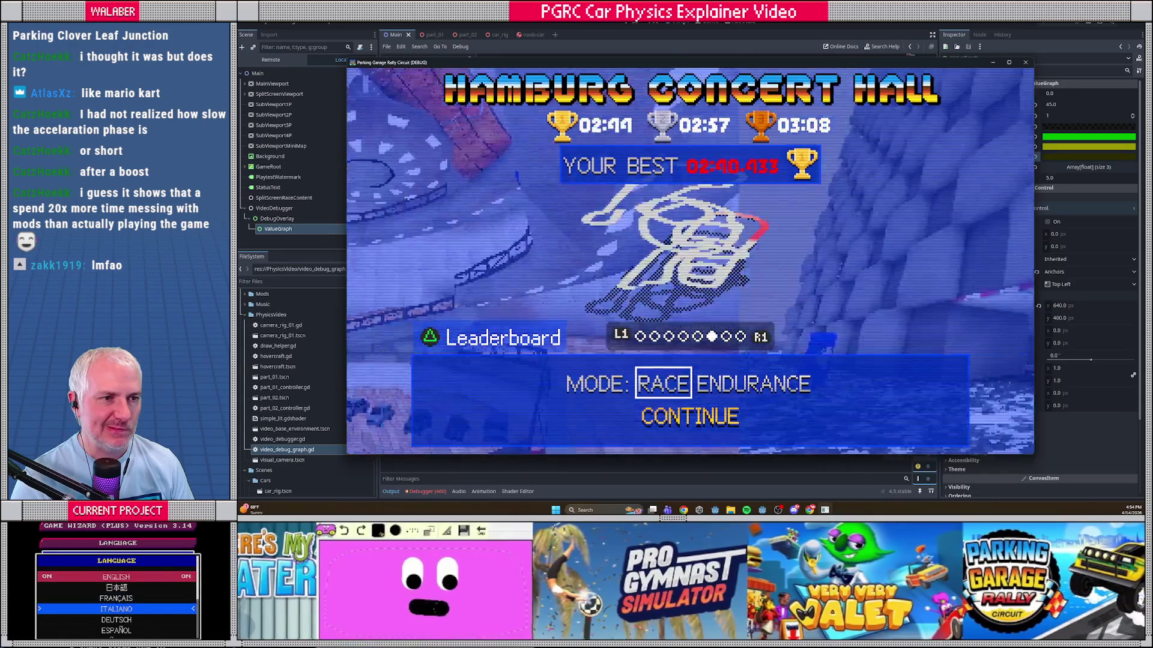
key("Left")
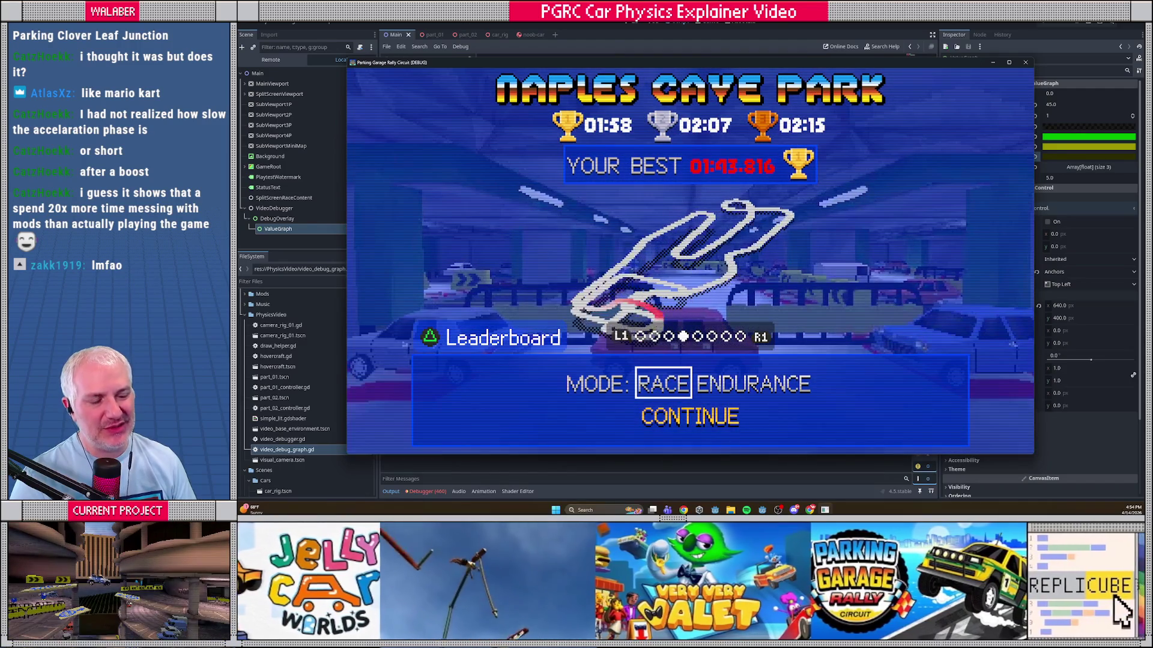
key("Return")
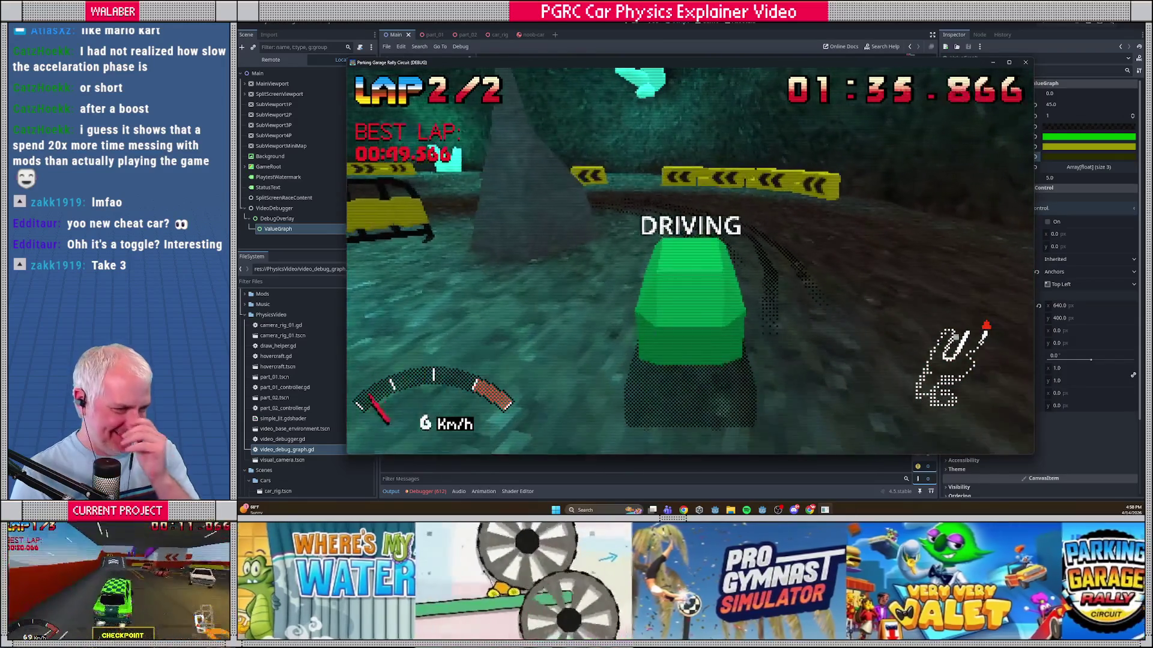
Step: Restart the Naples Cave Park race from the pause menu, then switch the track to York Castle Car Park
key("Escape")
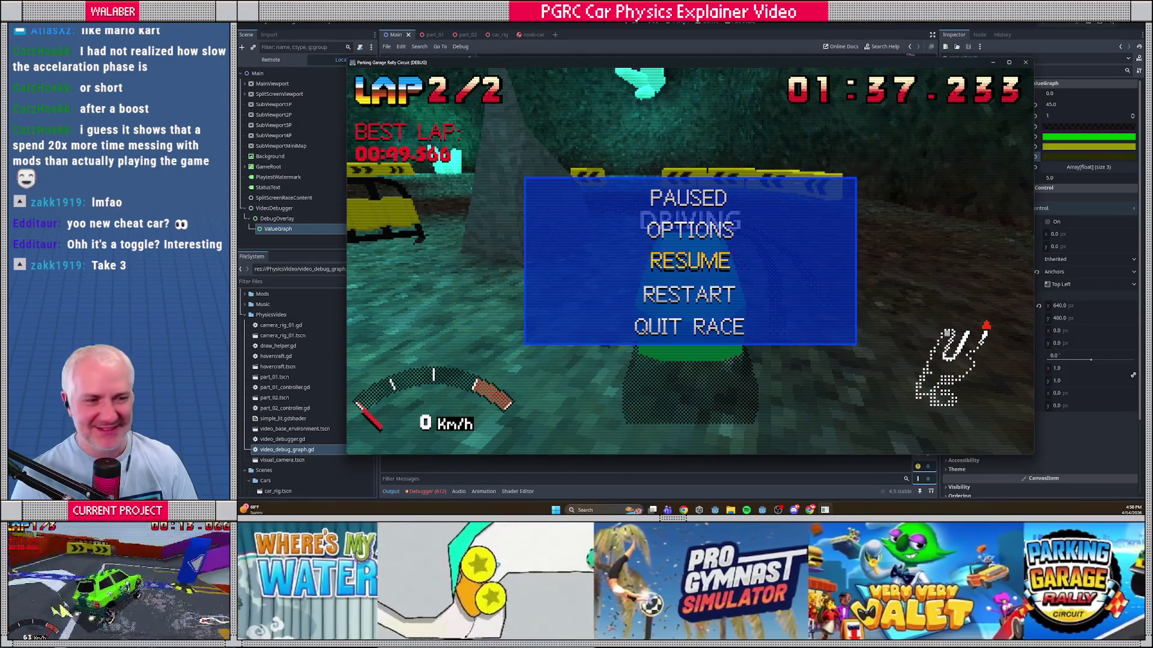
key("Return")
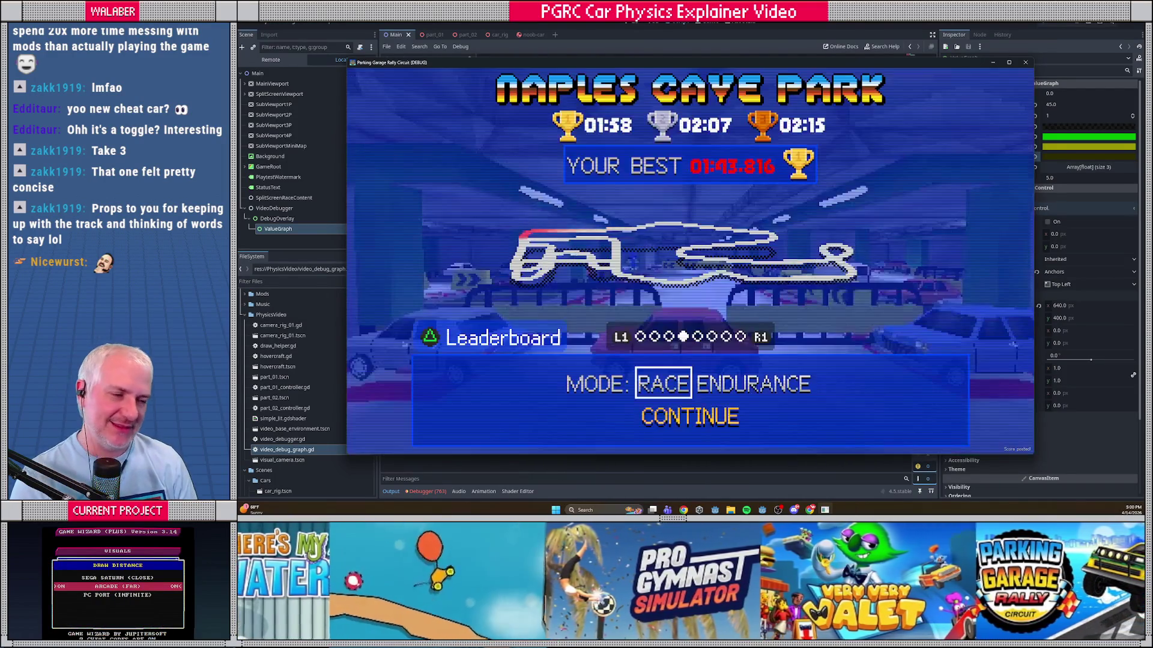
key("Right")
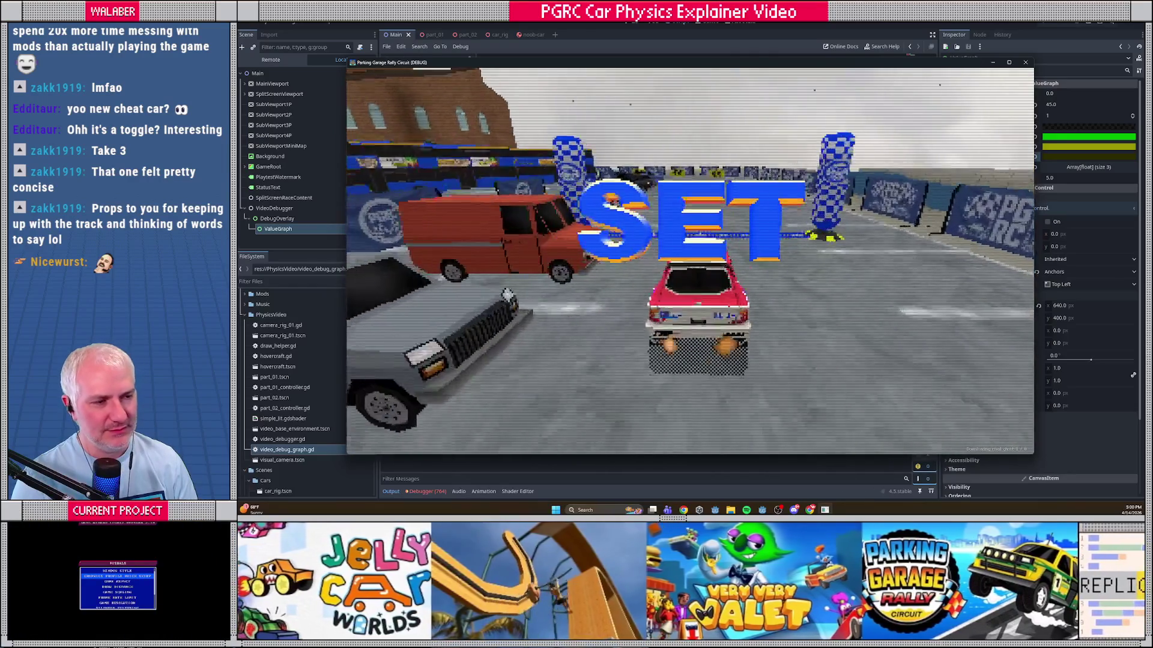
Step: Drive the York Castle Car Park race through its opening turns, then toggle the F1 debug overlay
key("Up")
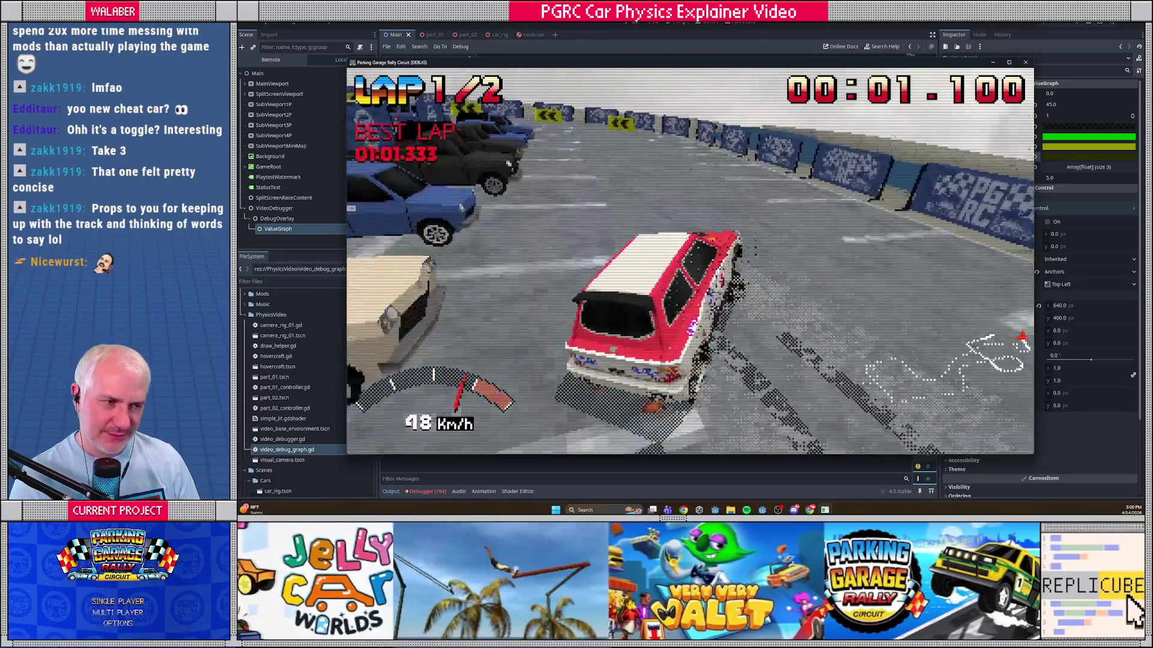
key("Right")
key("Up")
key("Up")
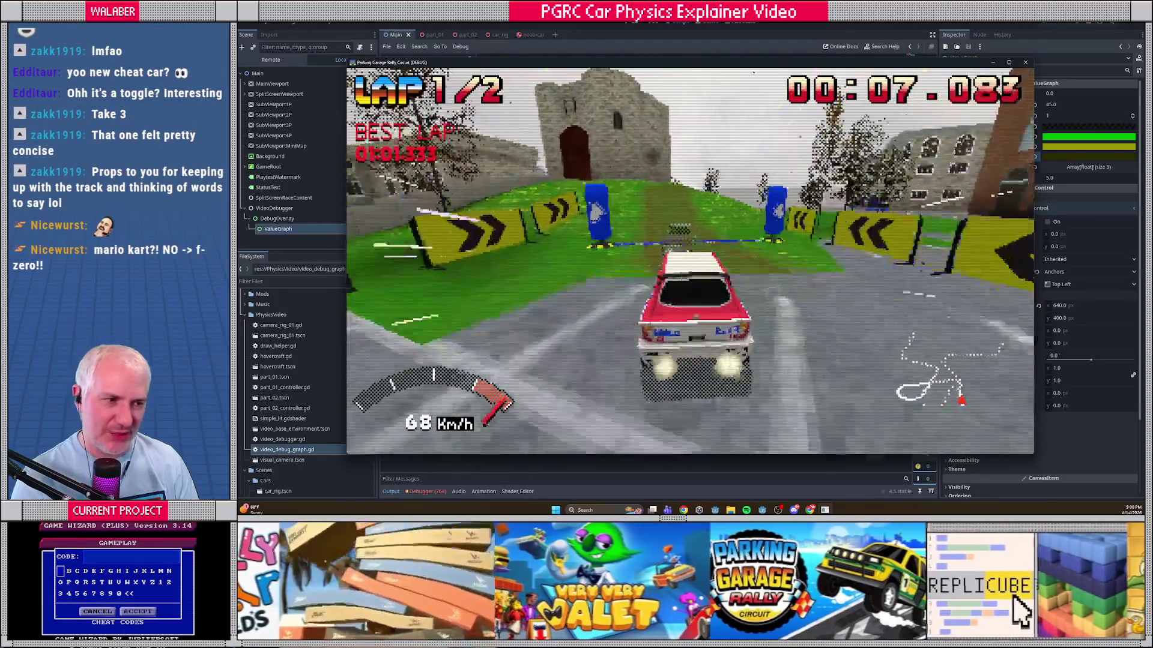
key("Left")
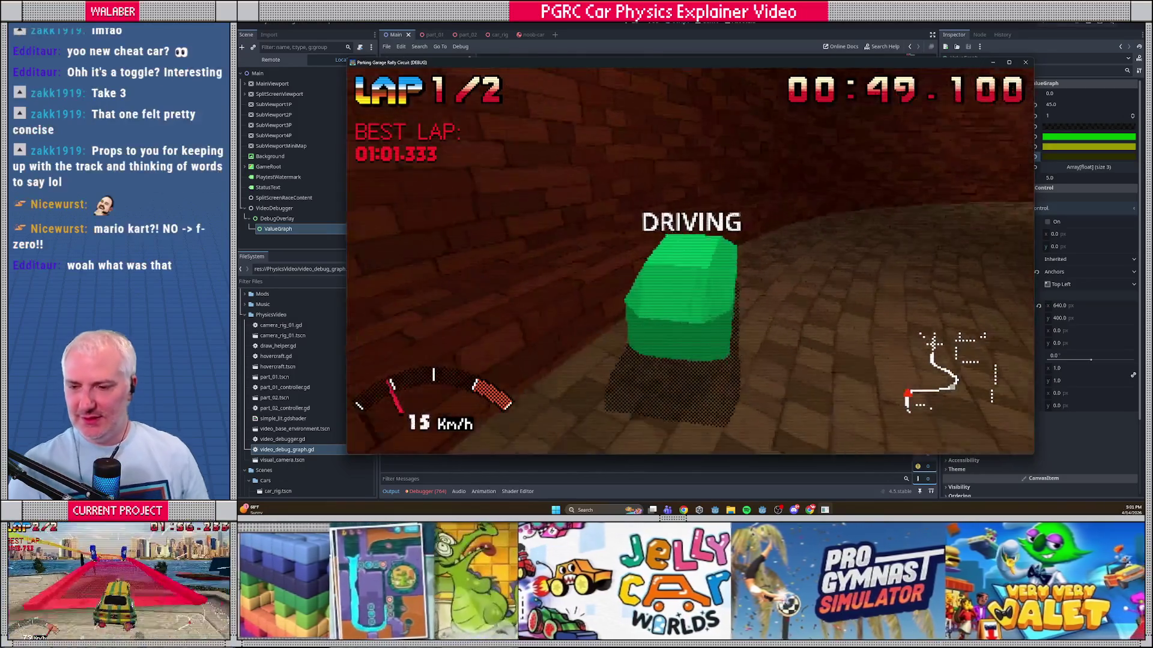
key("F1")
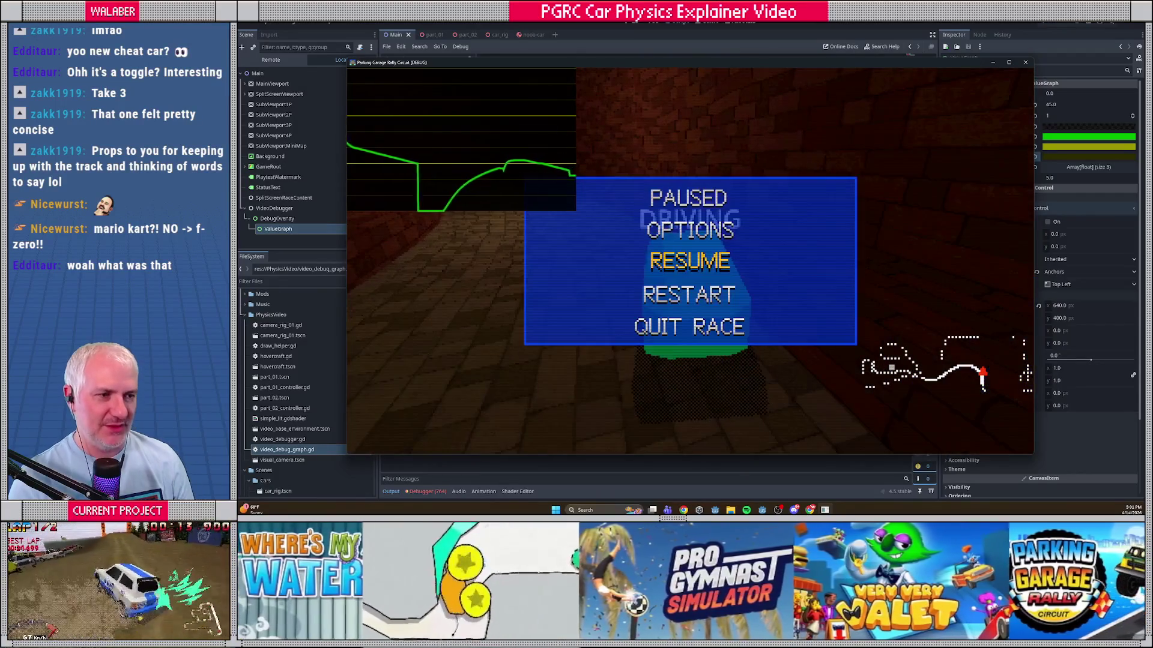
Step: Restart the race with the speed graph showing, then pause and stop the game with F8
key("Return")
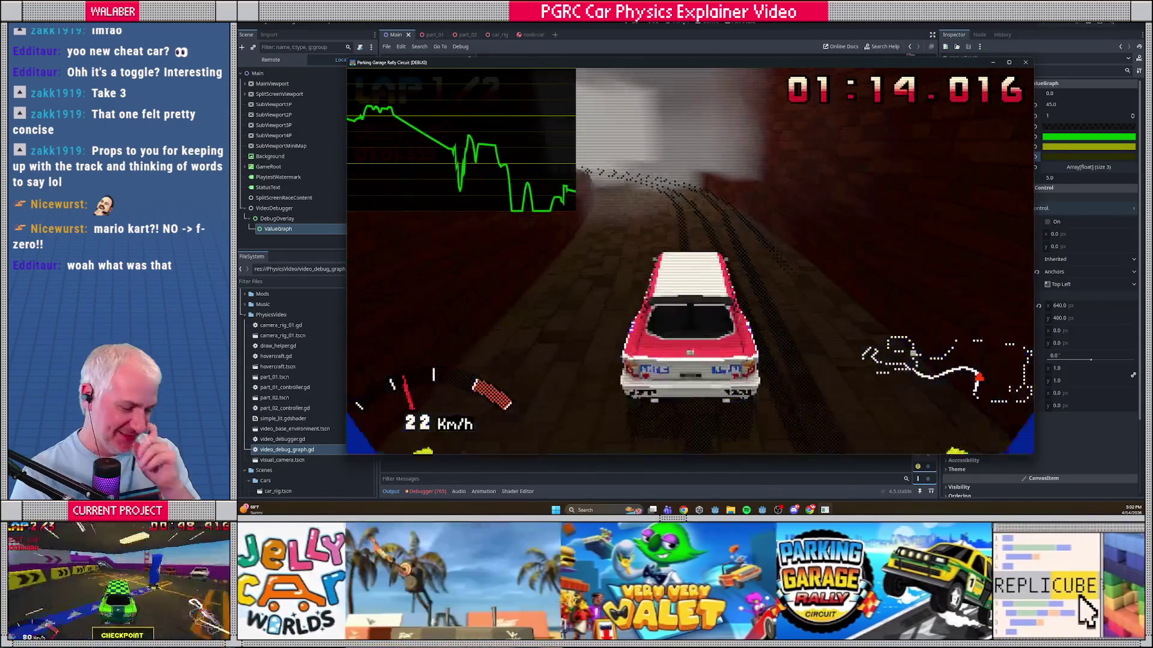
key("Escape")
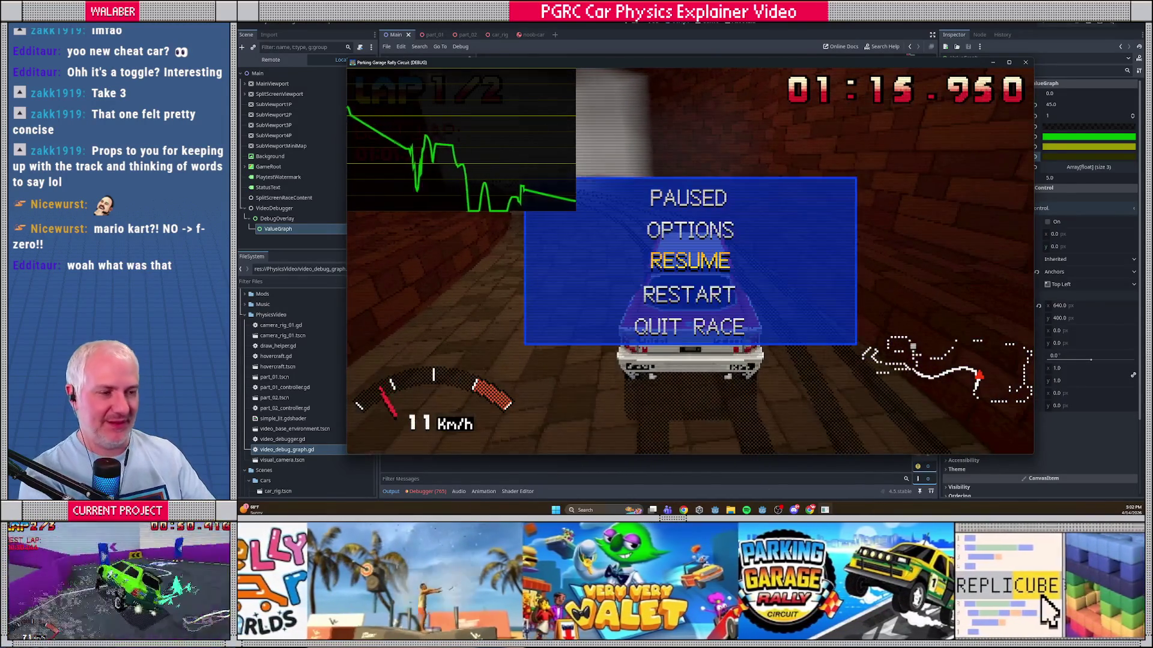
key("F8")
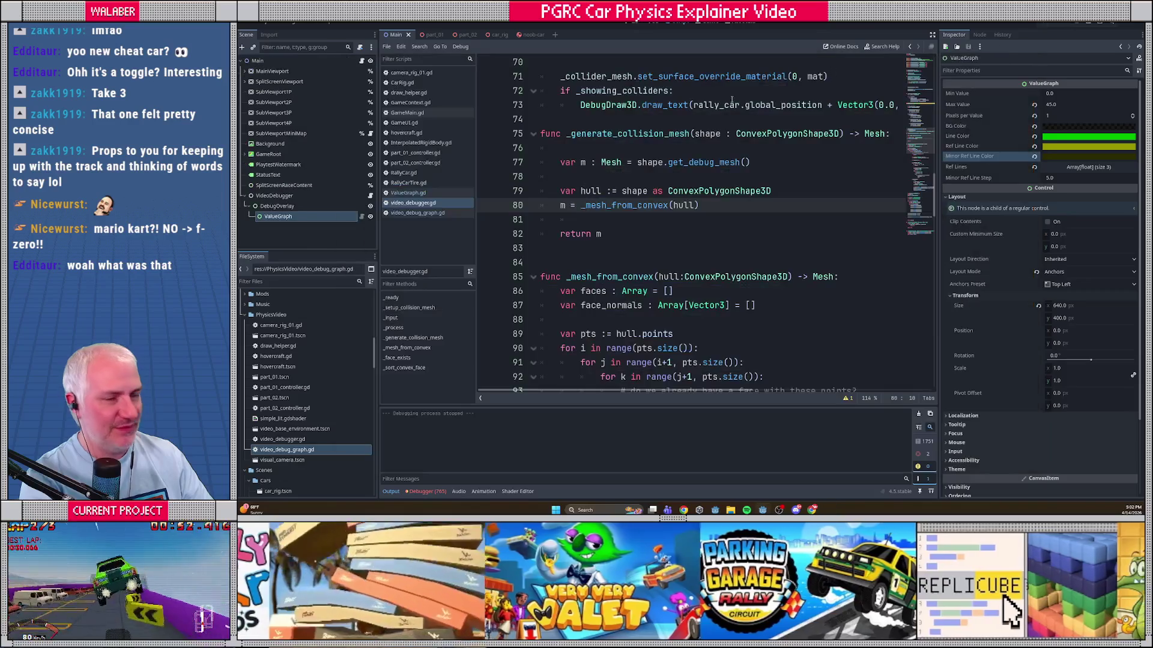